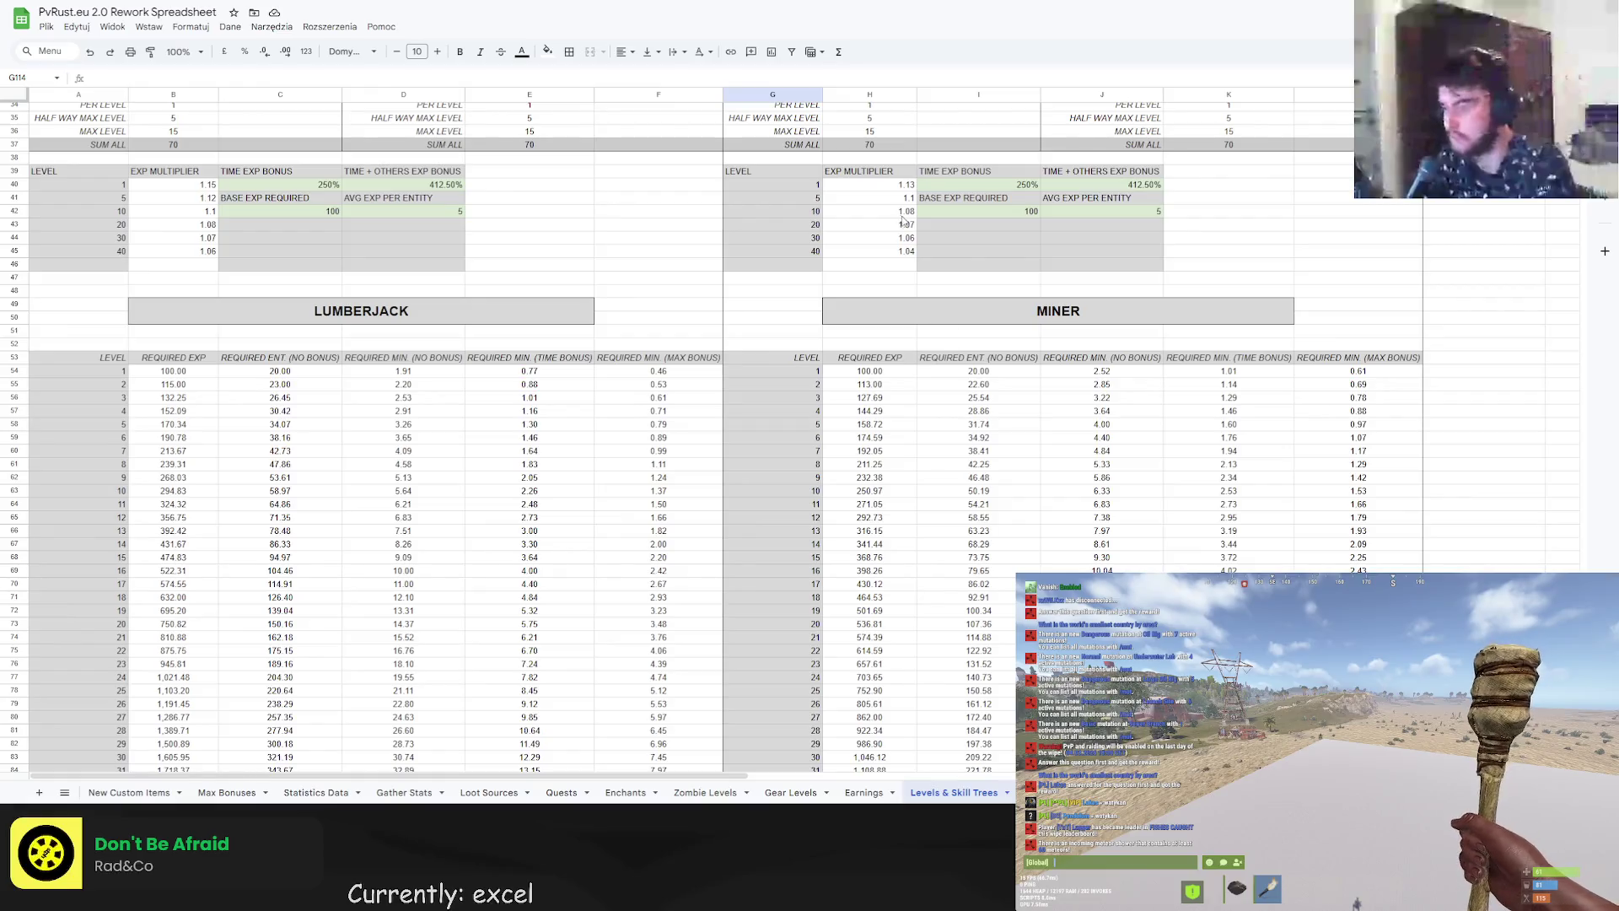
Abandon a miner level edit of 14 and try a lumberjack target level of 25.
scroll(843, 405, down, 6)
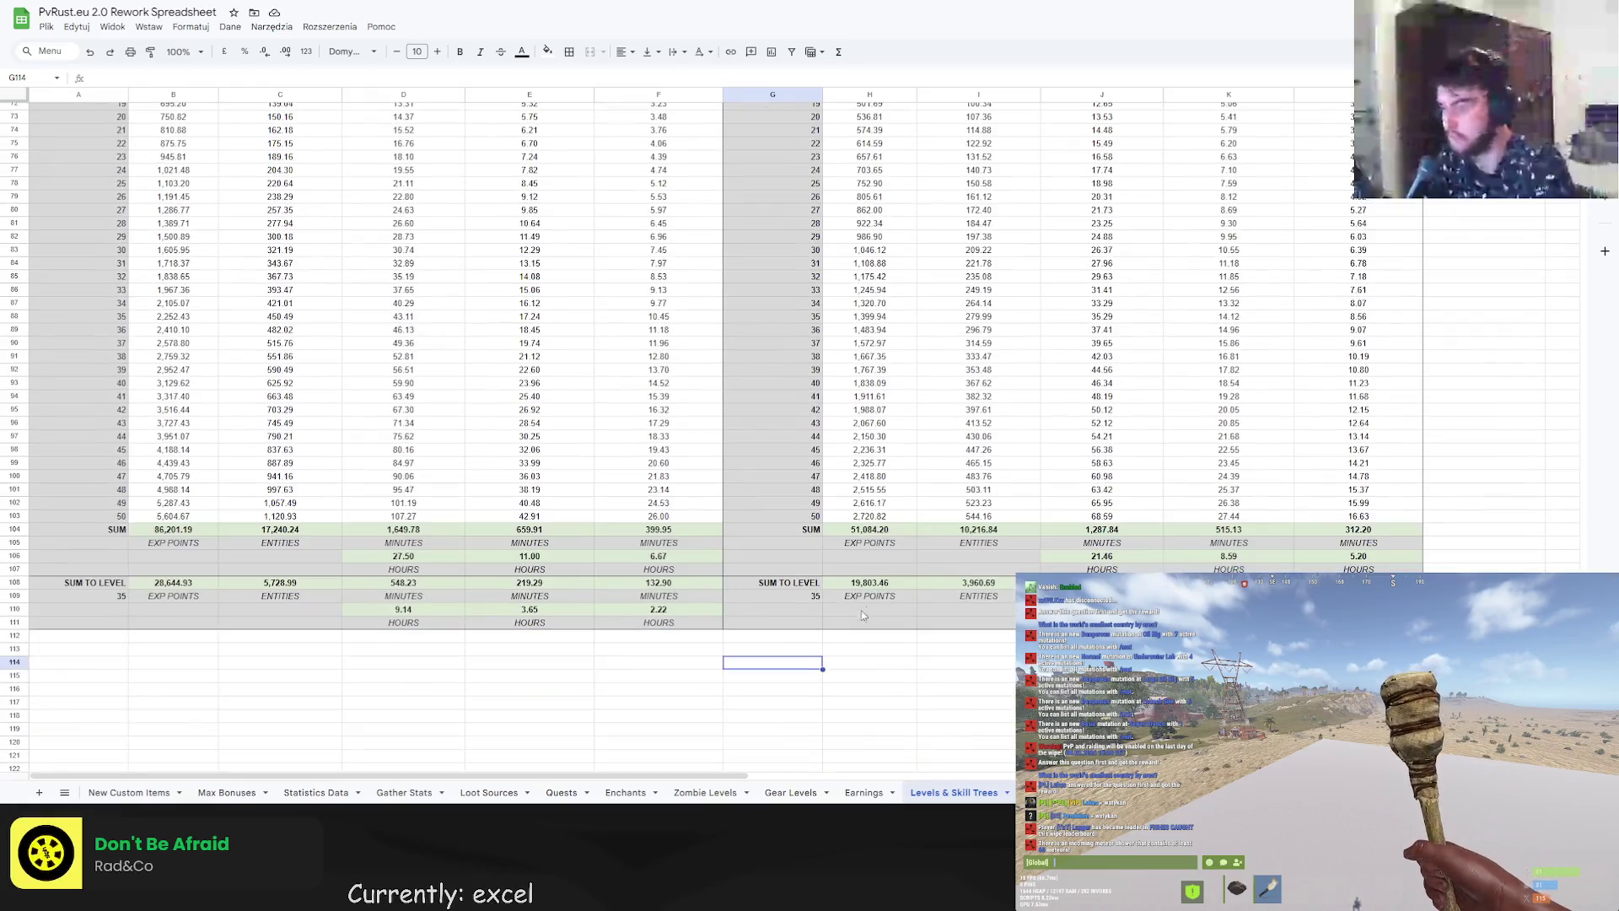
click(805, 597)
text(14)
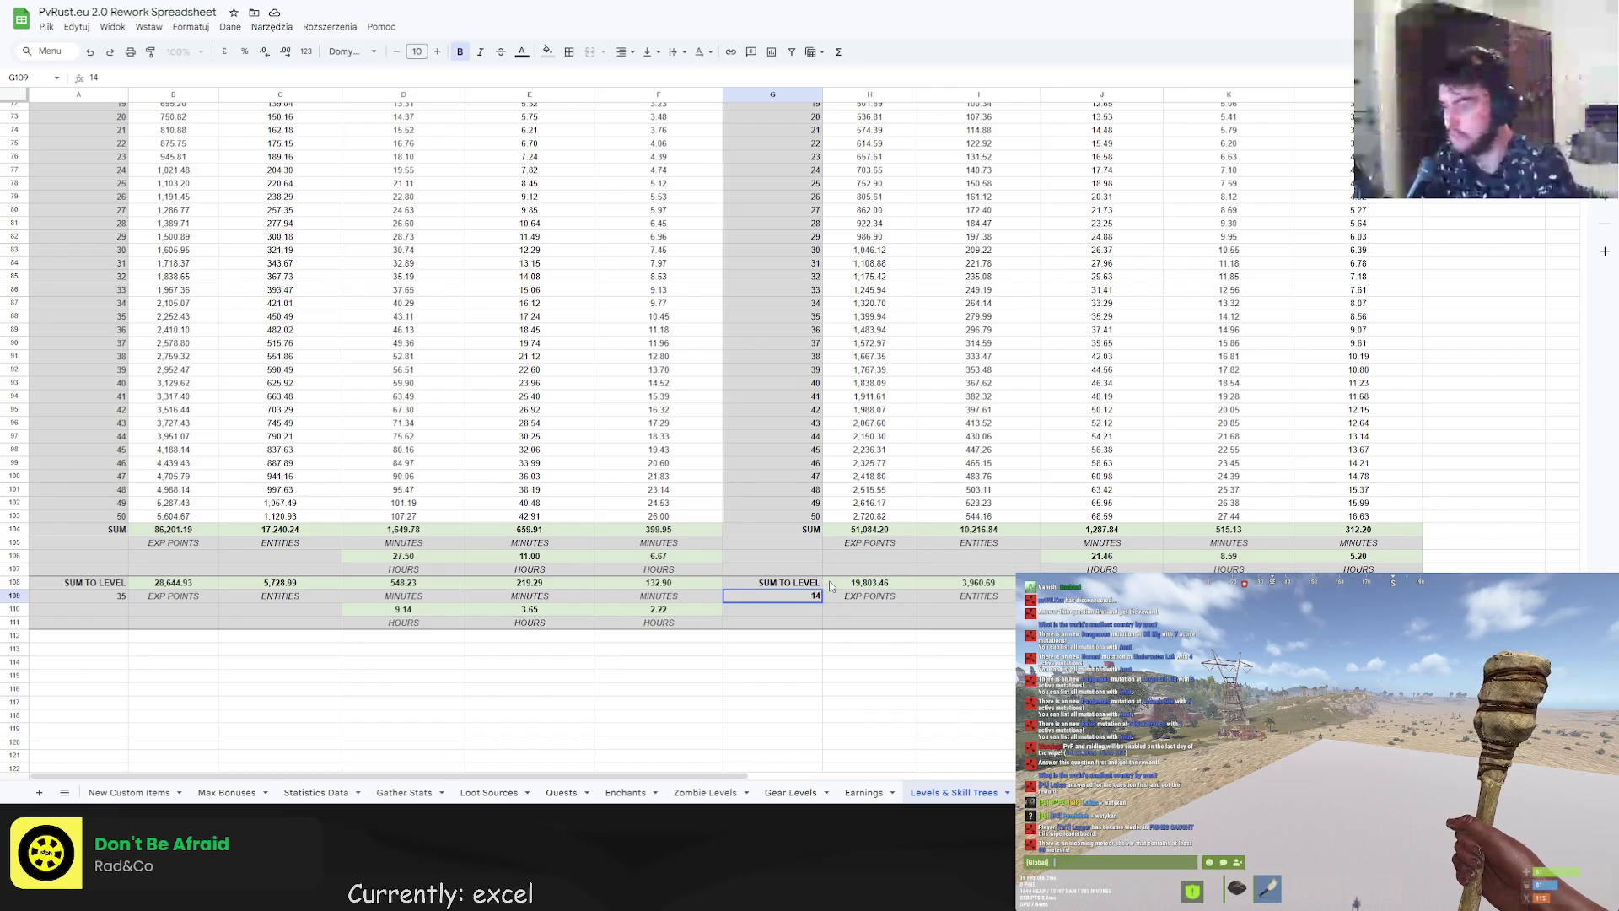
key(ctrl+a)
key(Escape)
click(110, 595)
text(25)
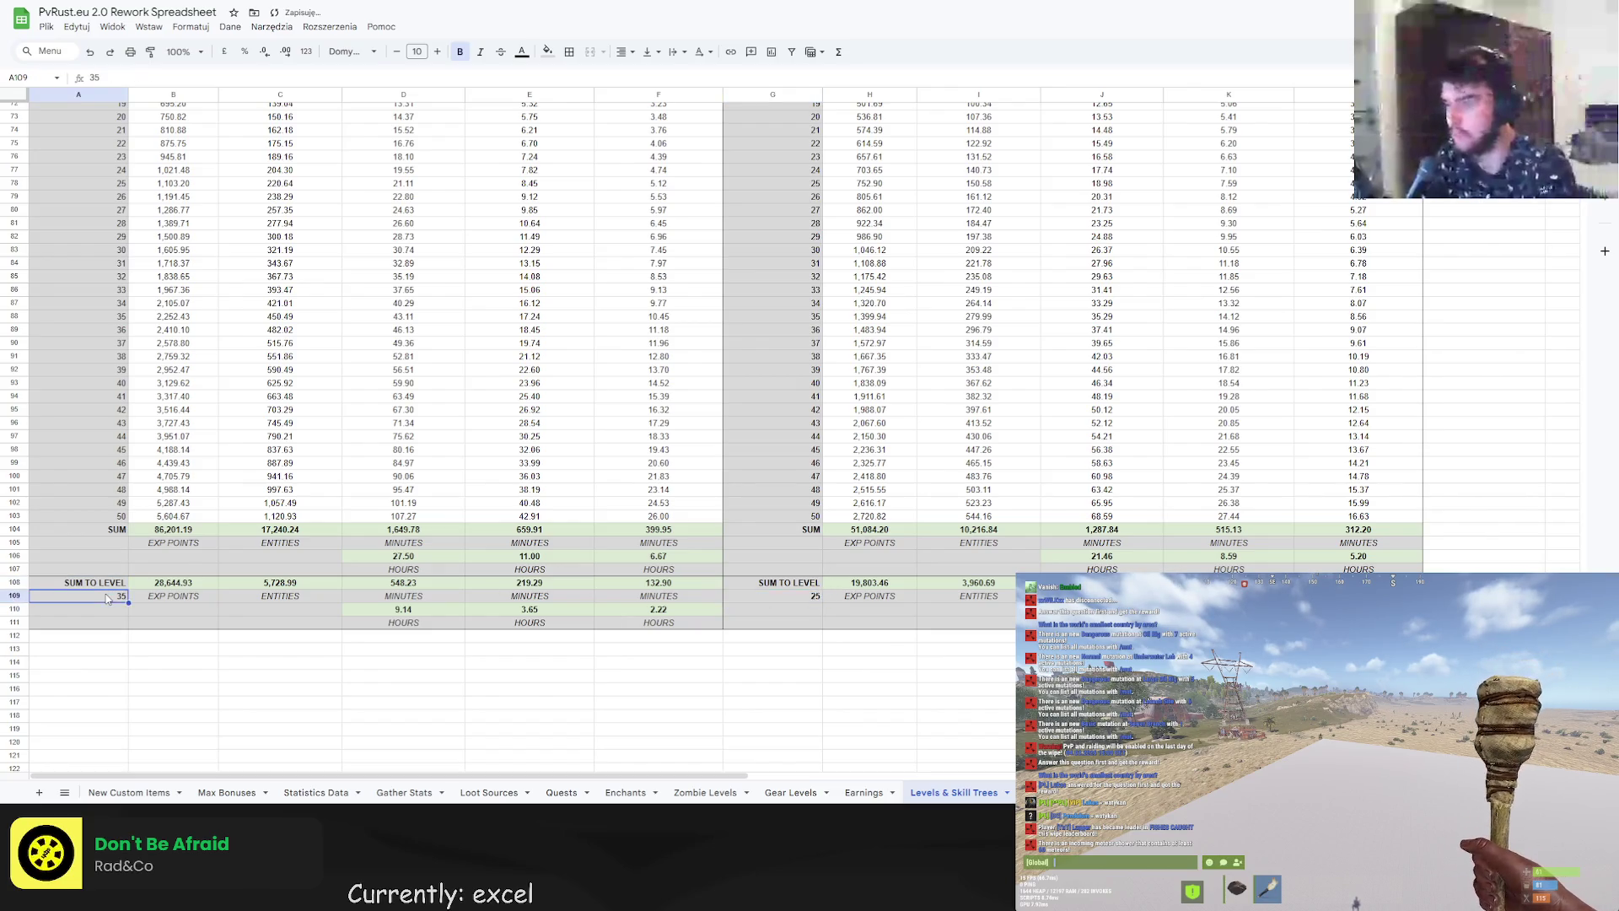
click(161, 687)
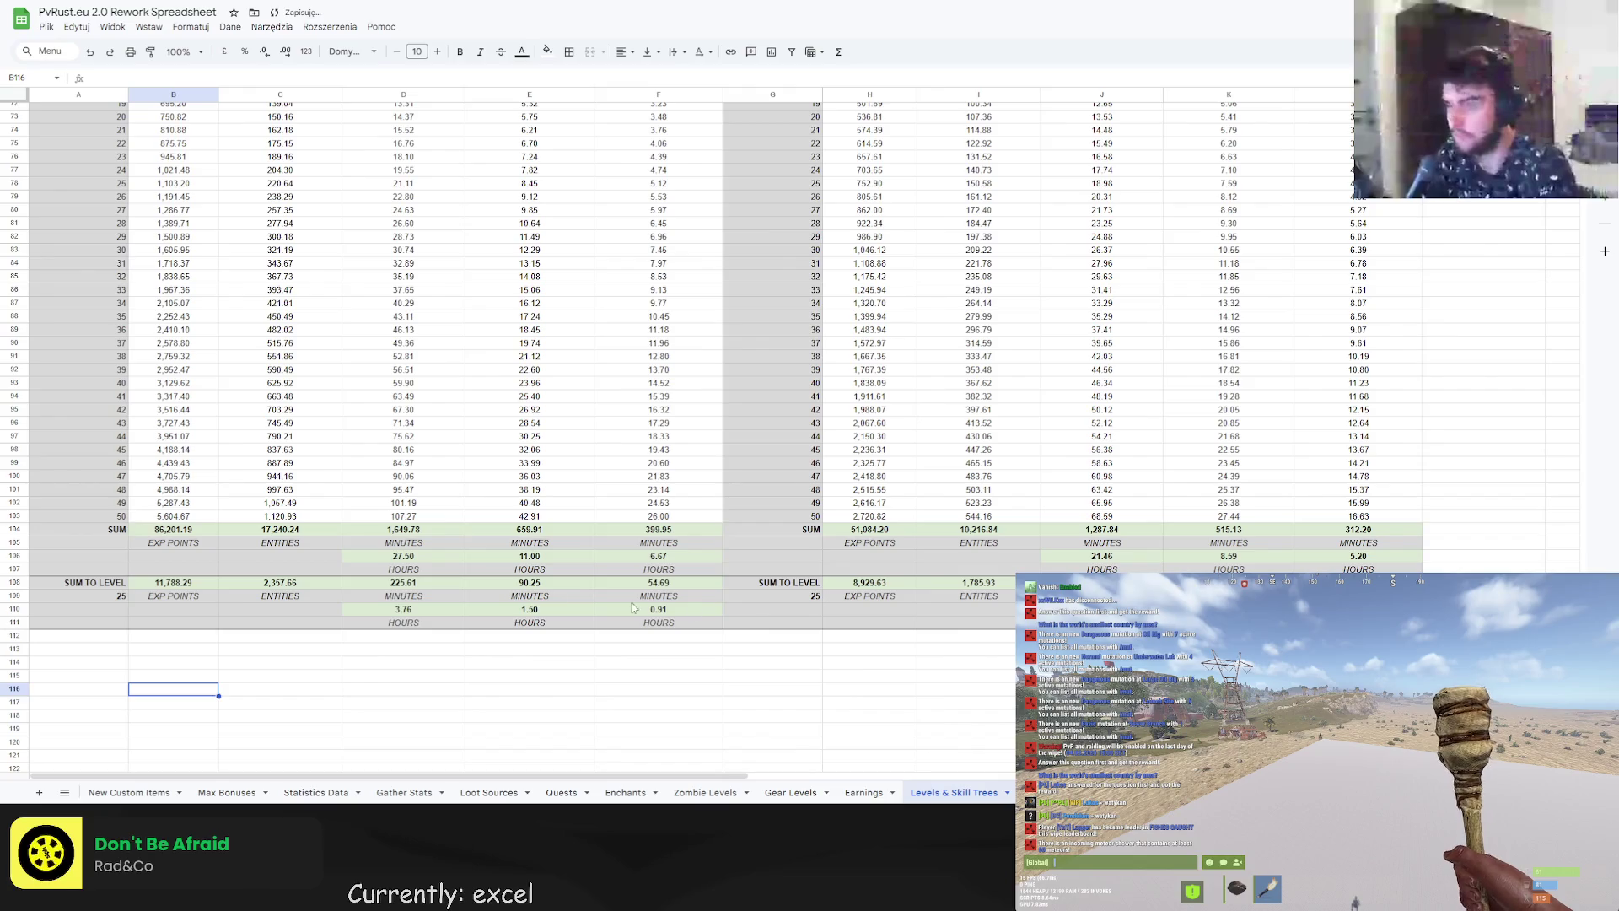
Set both lumberjack and miner target levels to 30, then try the miner level at 40.
click(115, 597)
text(30)
click(782, 602)
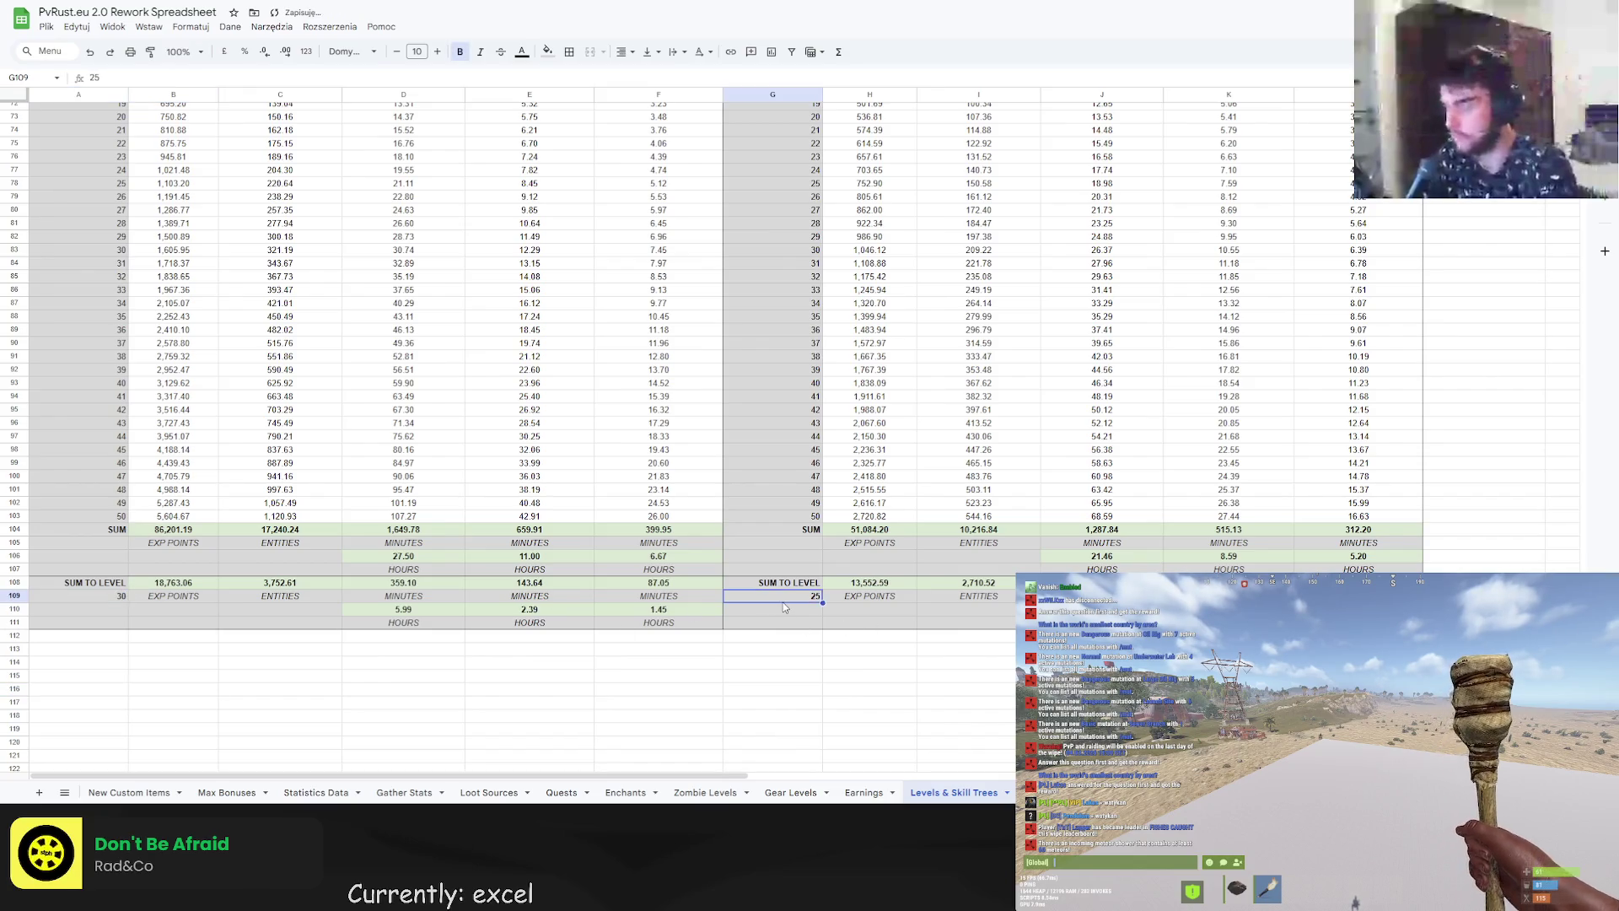
text(30)
click(779, 613)
click(814, 686)
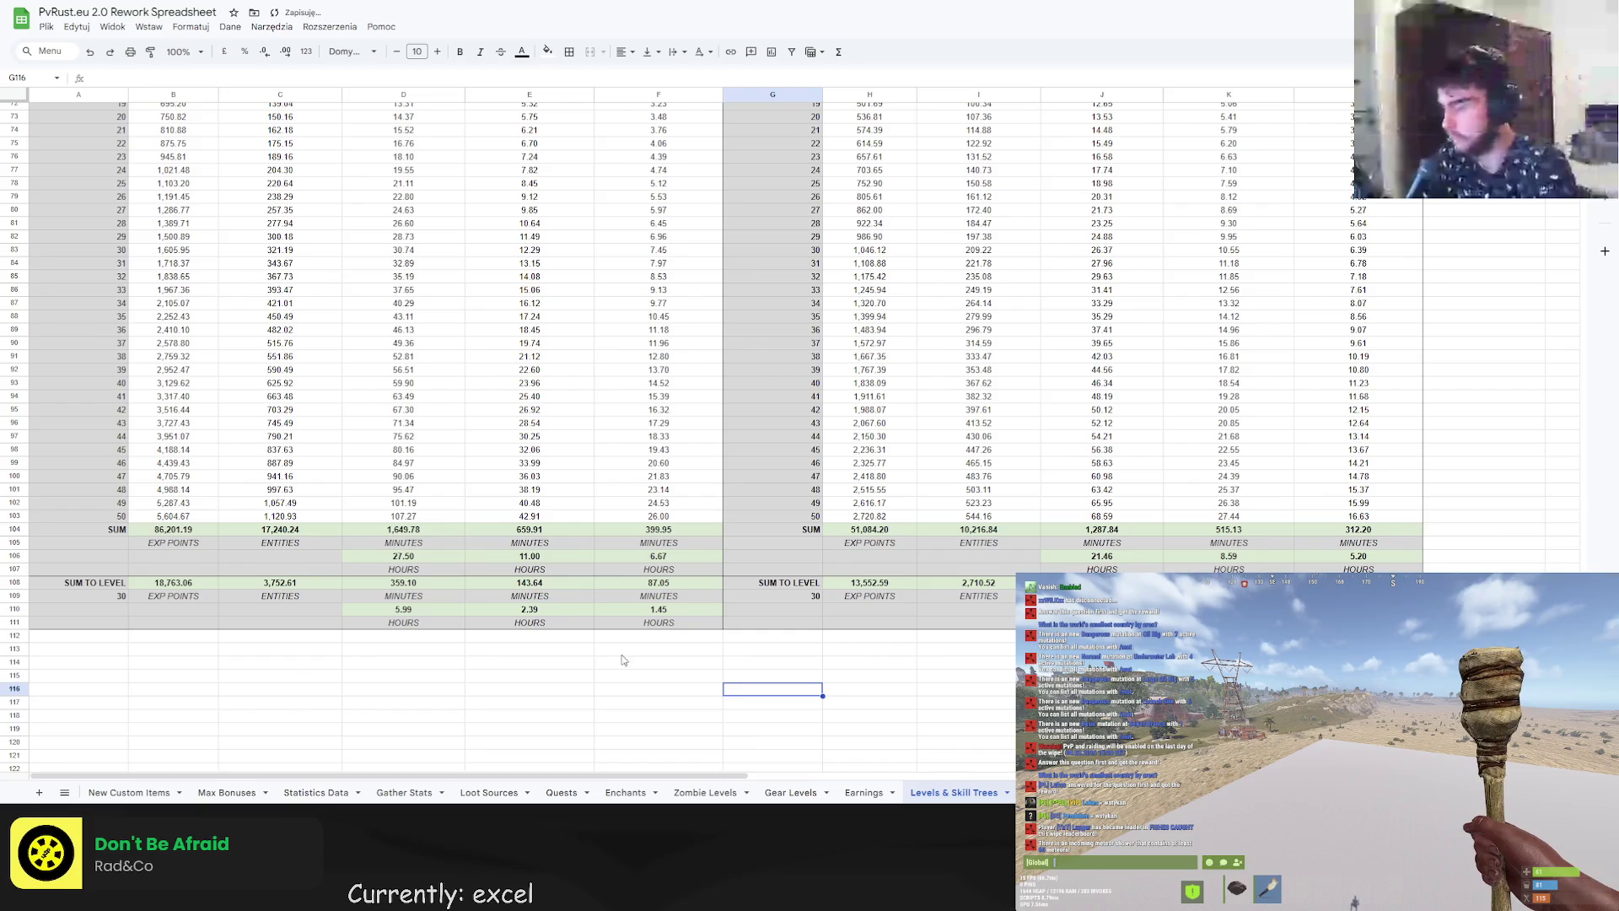
click(814, 598)
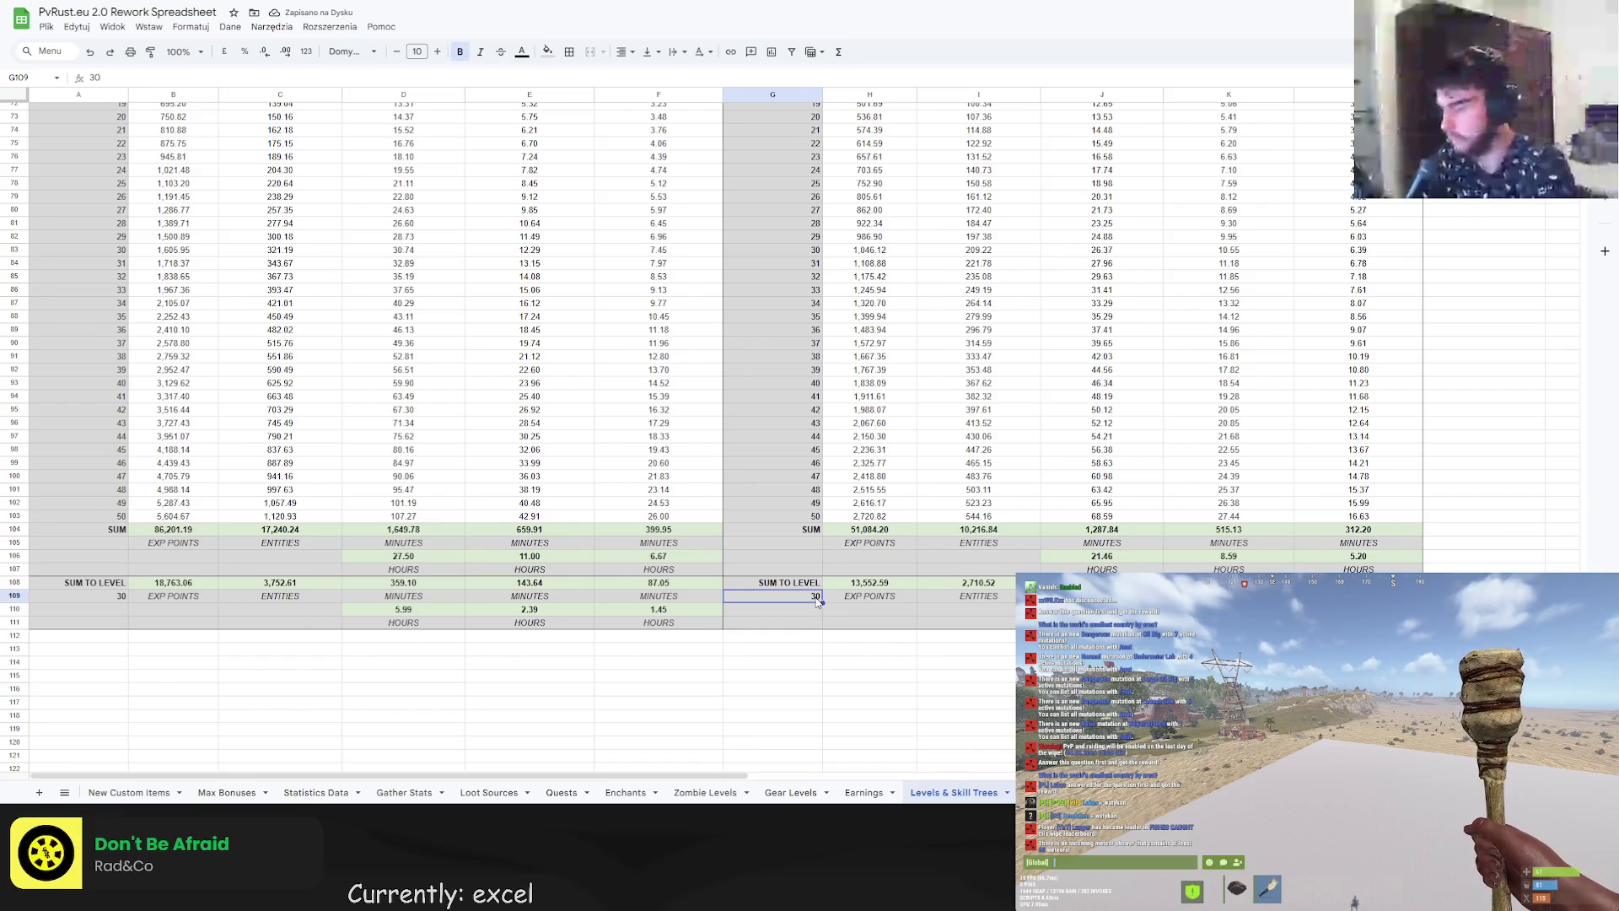
text(40)
click(801, 605)
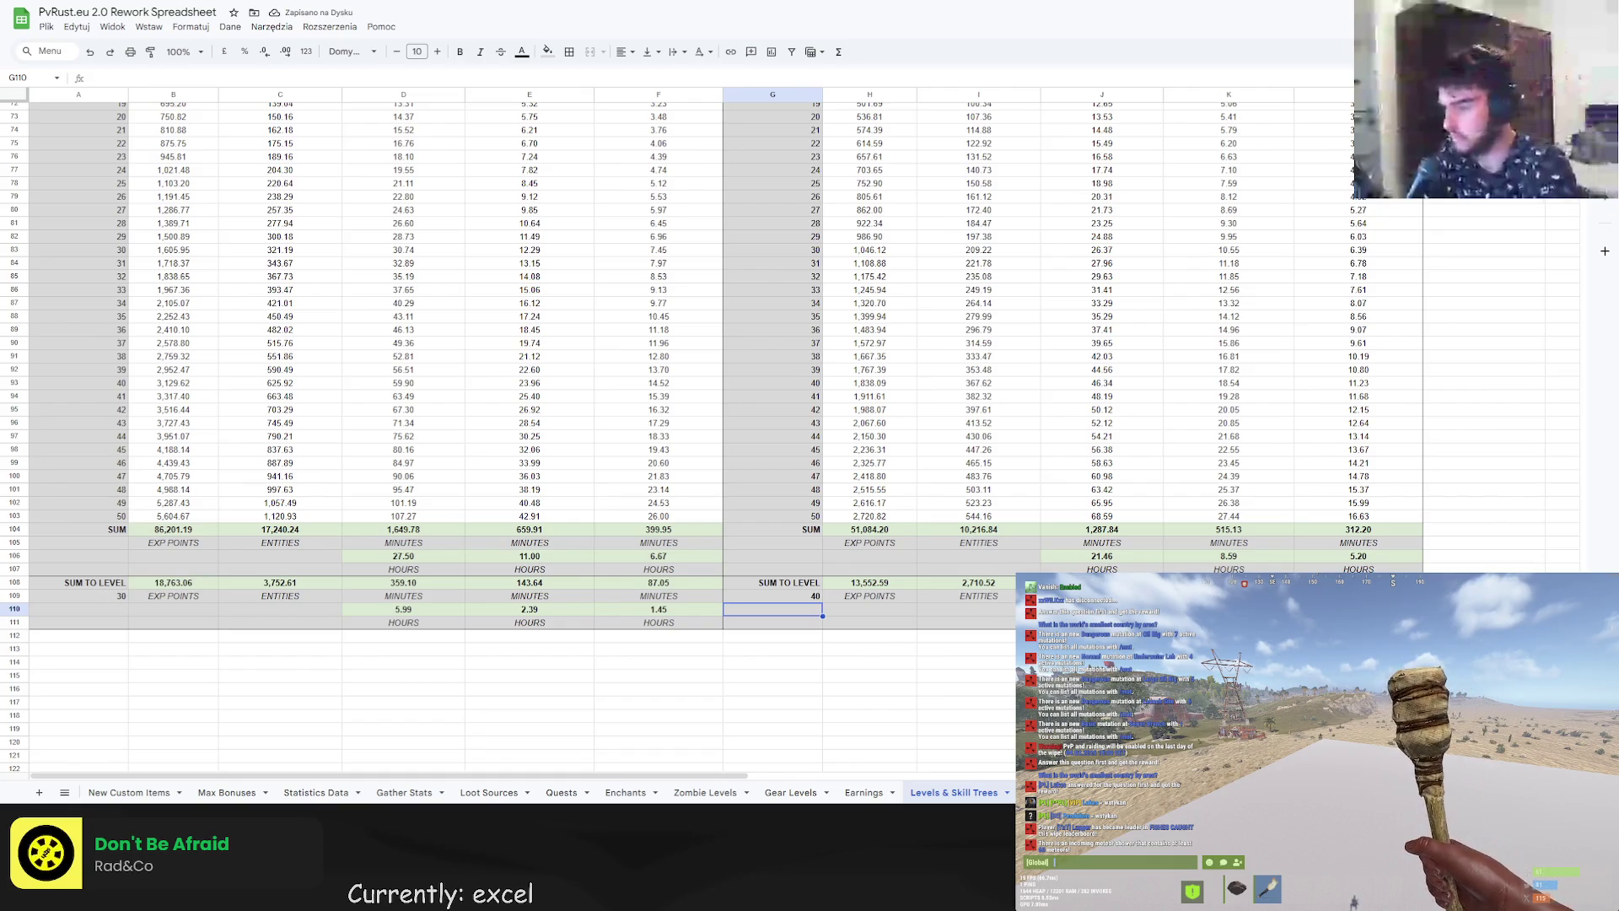
key(Right)
key(Right)
key(Right)
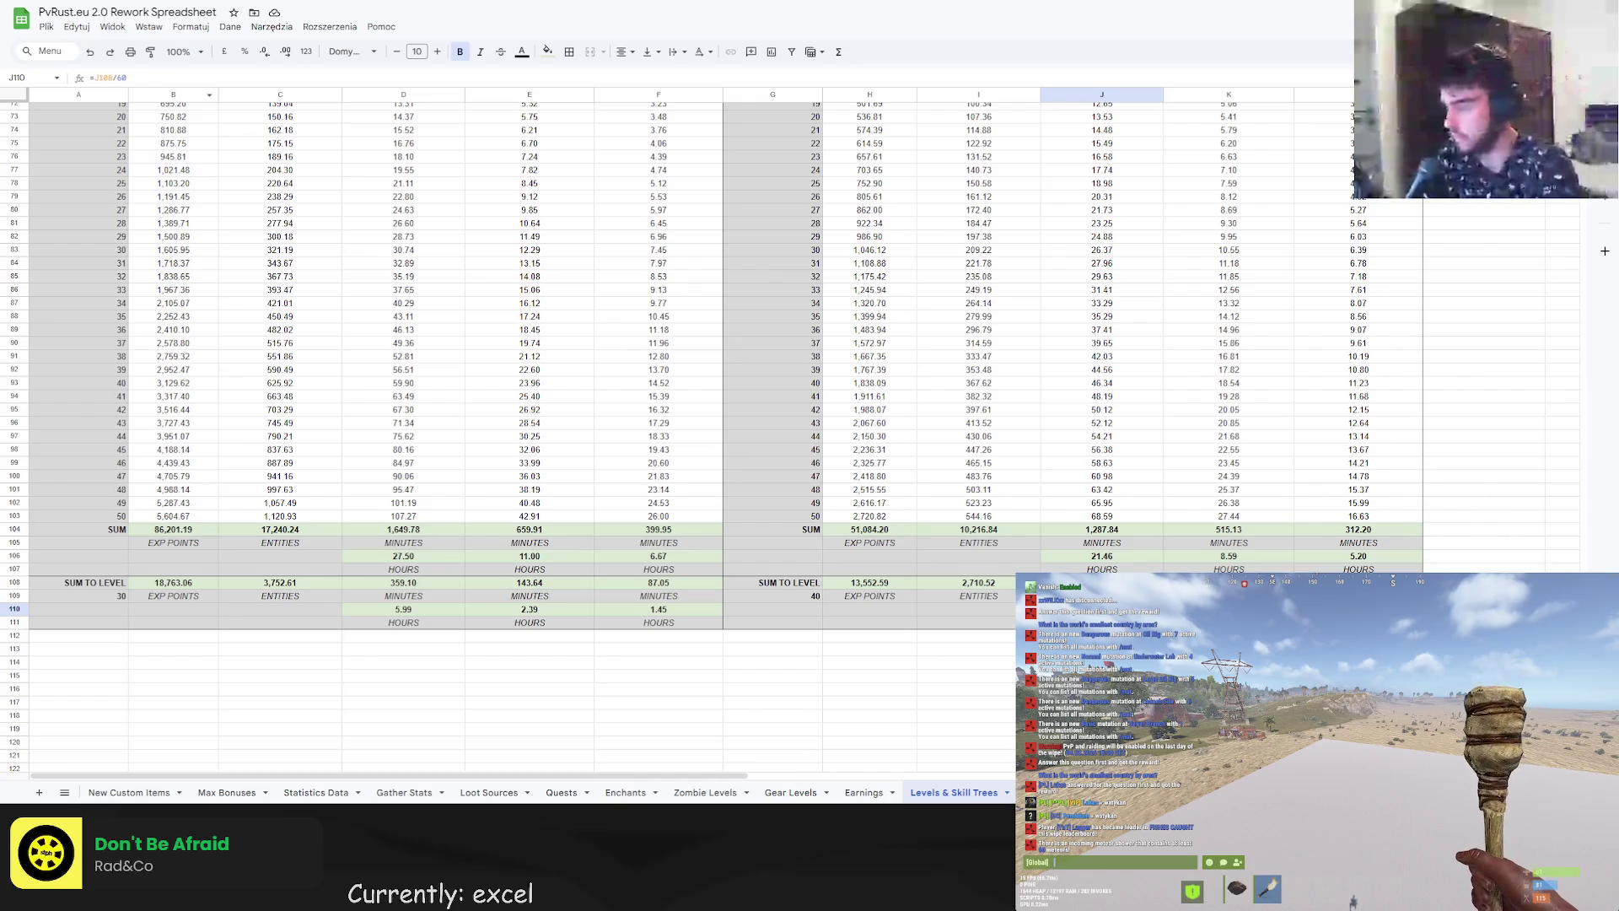
Point H108's sum-to-level formula at $A$109 and copy the SUM TO LEVEL label into G108.
click(863, 582)
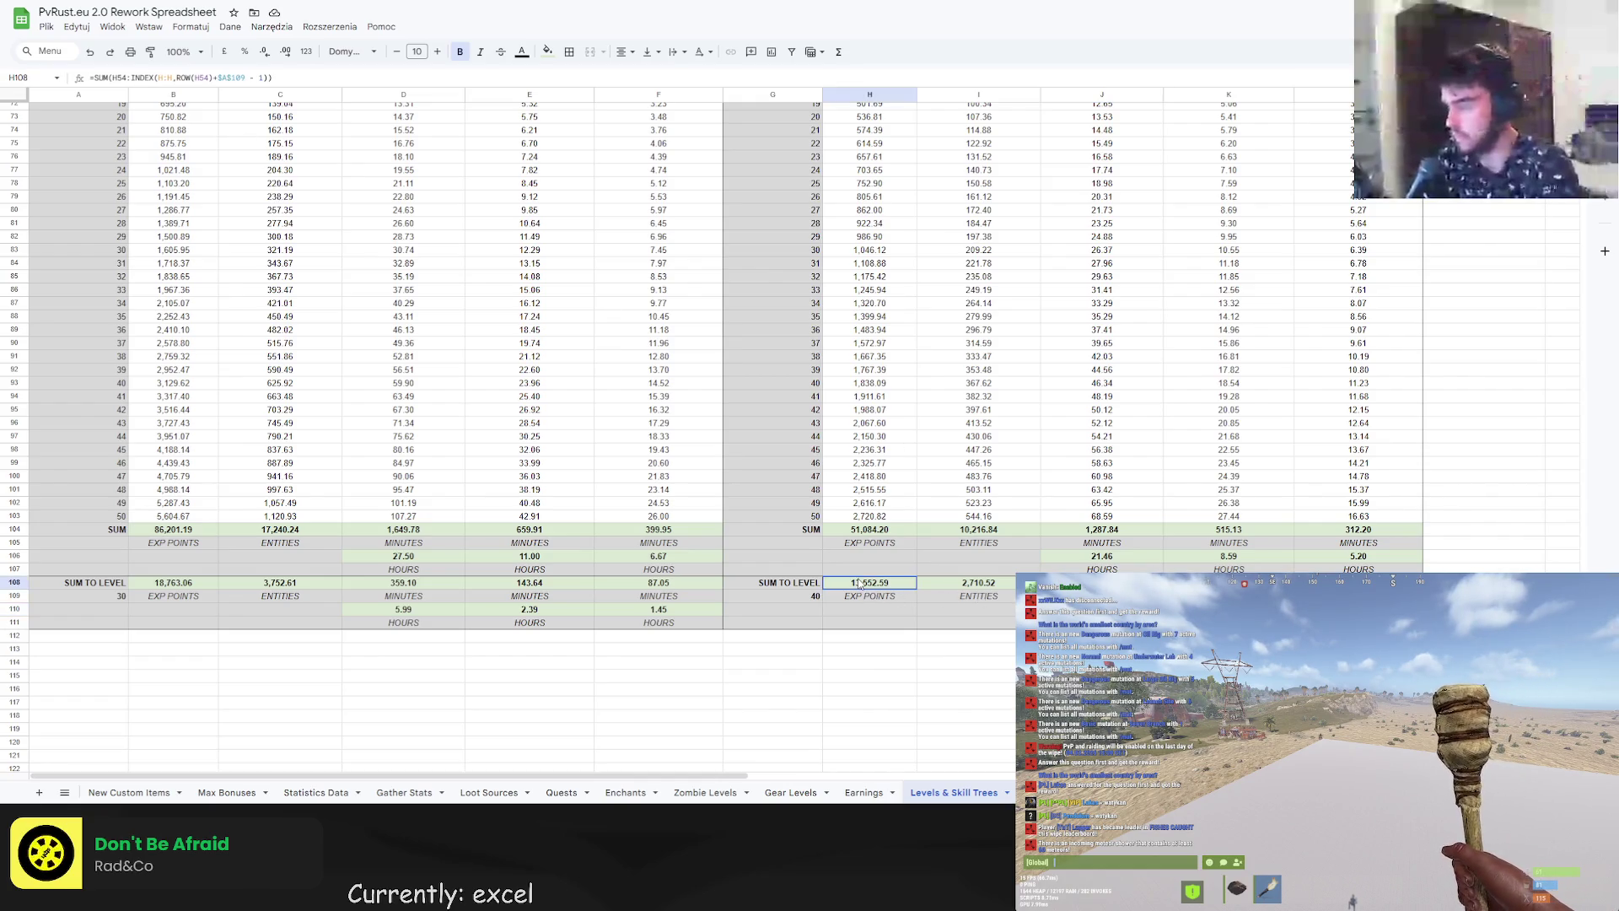
click(232, 76)
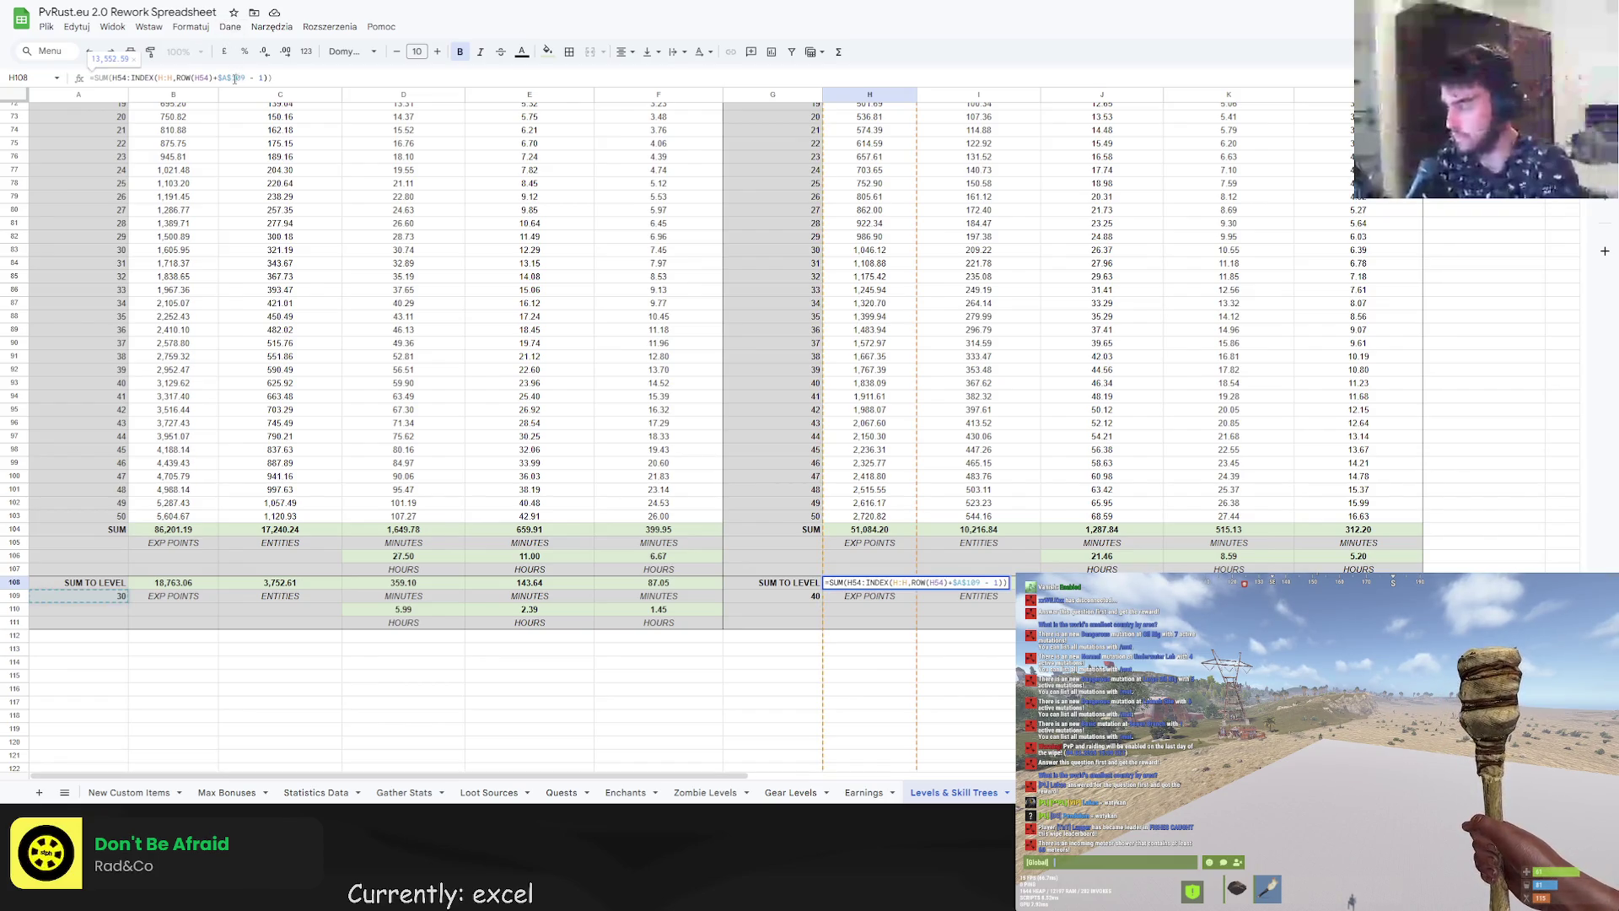
click(835, 676)
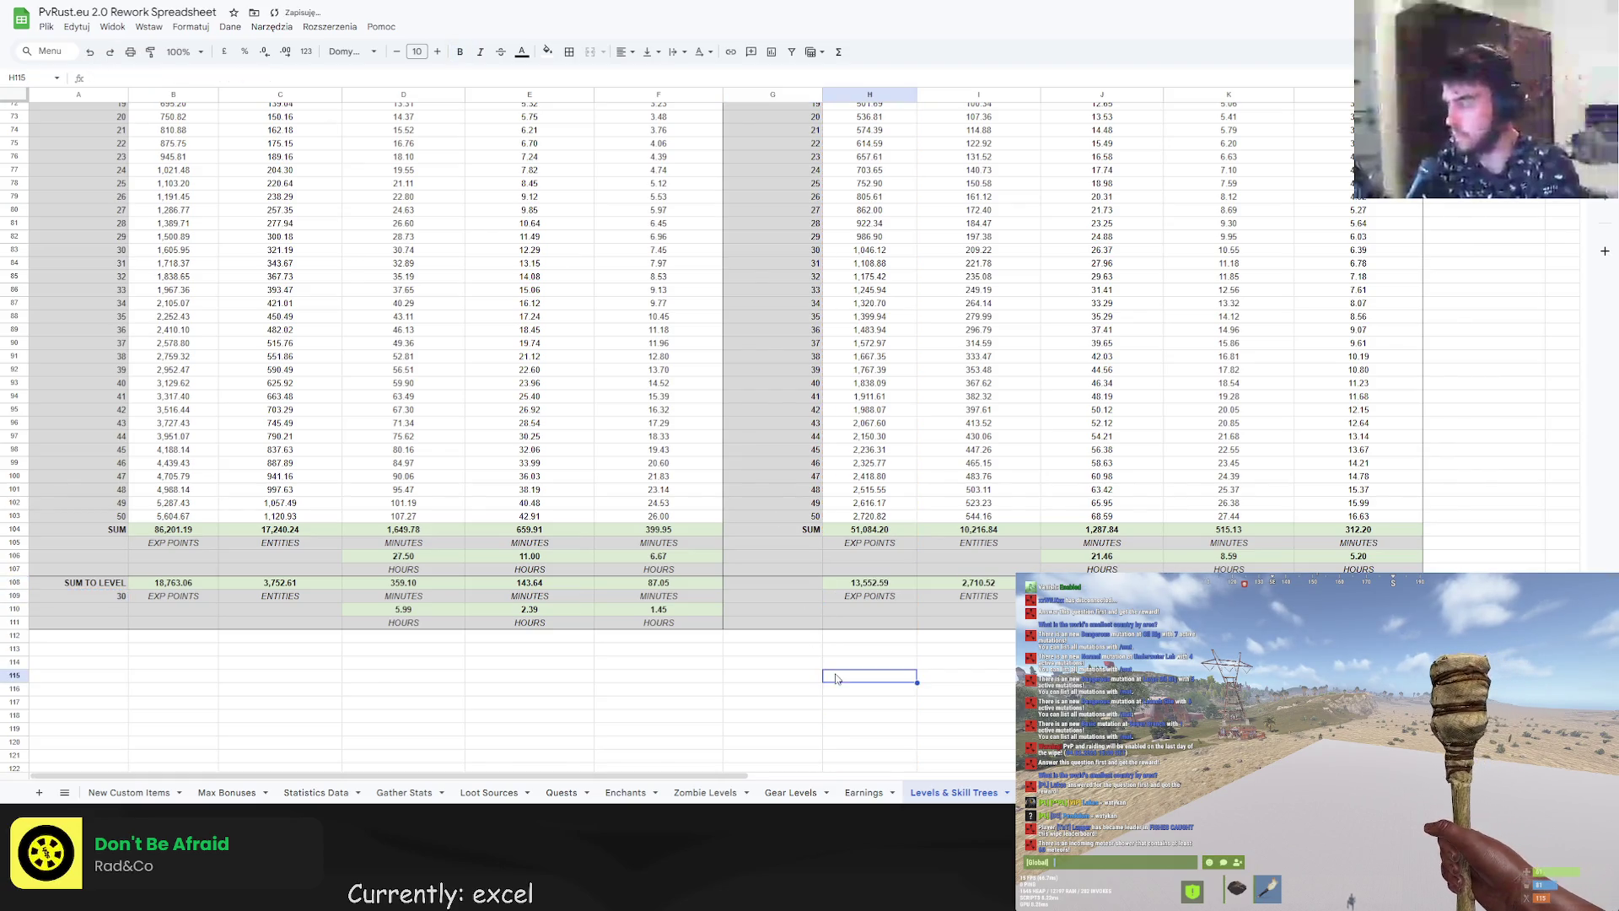
click(84, 582)
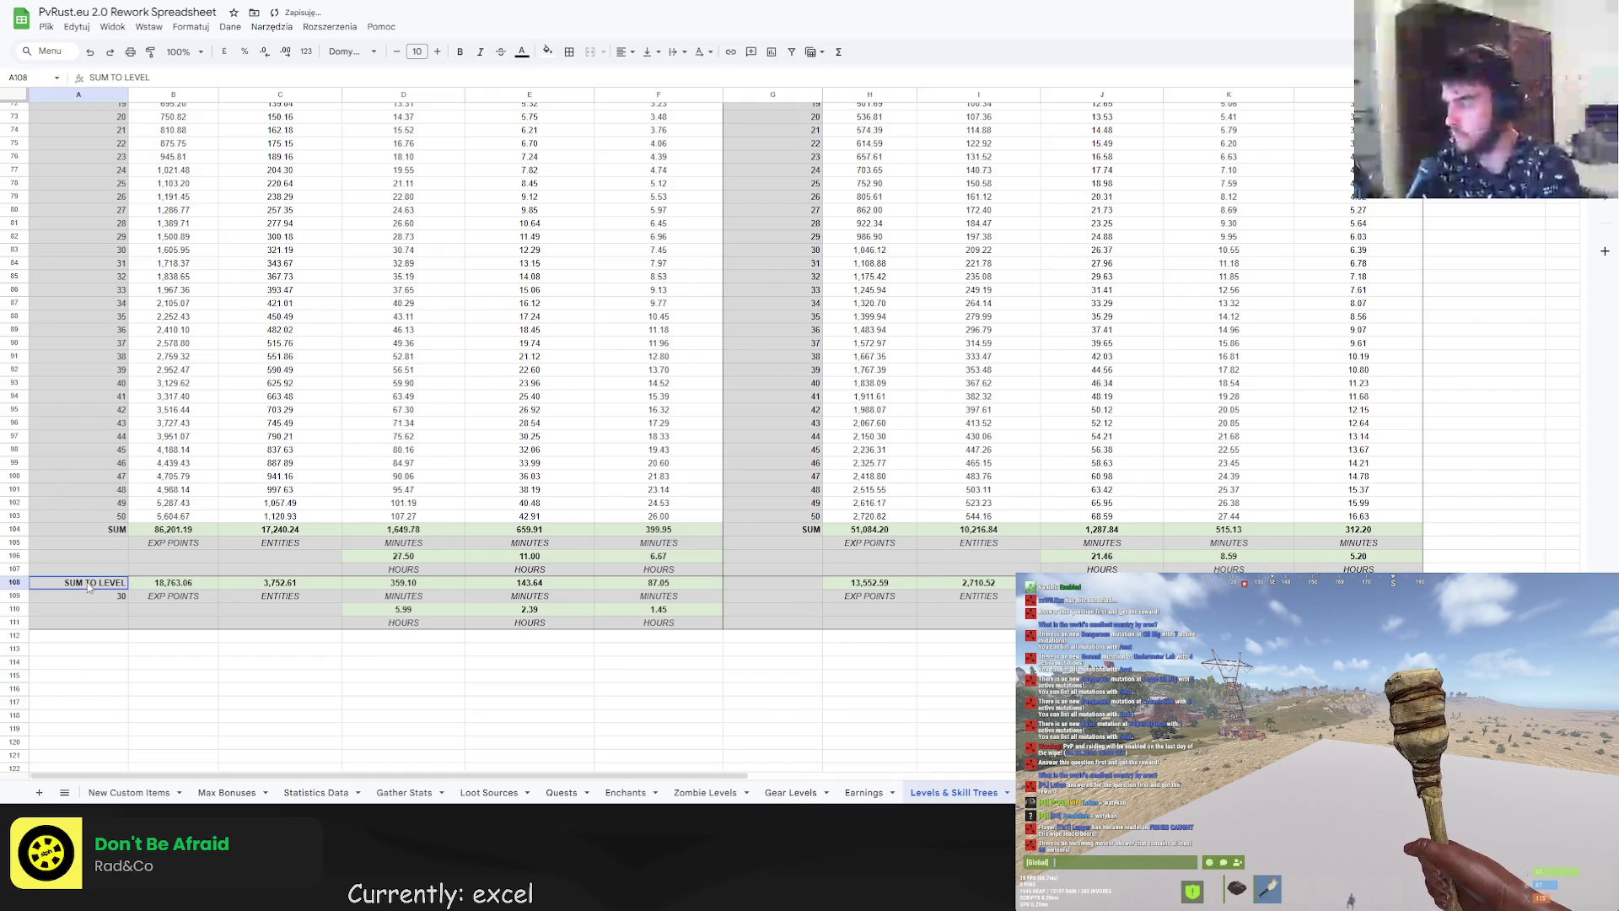
click(776, 587)
text(SUM TO LEVEL)
click(827, 679)
Test lumberjack target level 40 in A109, then set it back to 30.
click(119, 601)
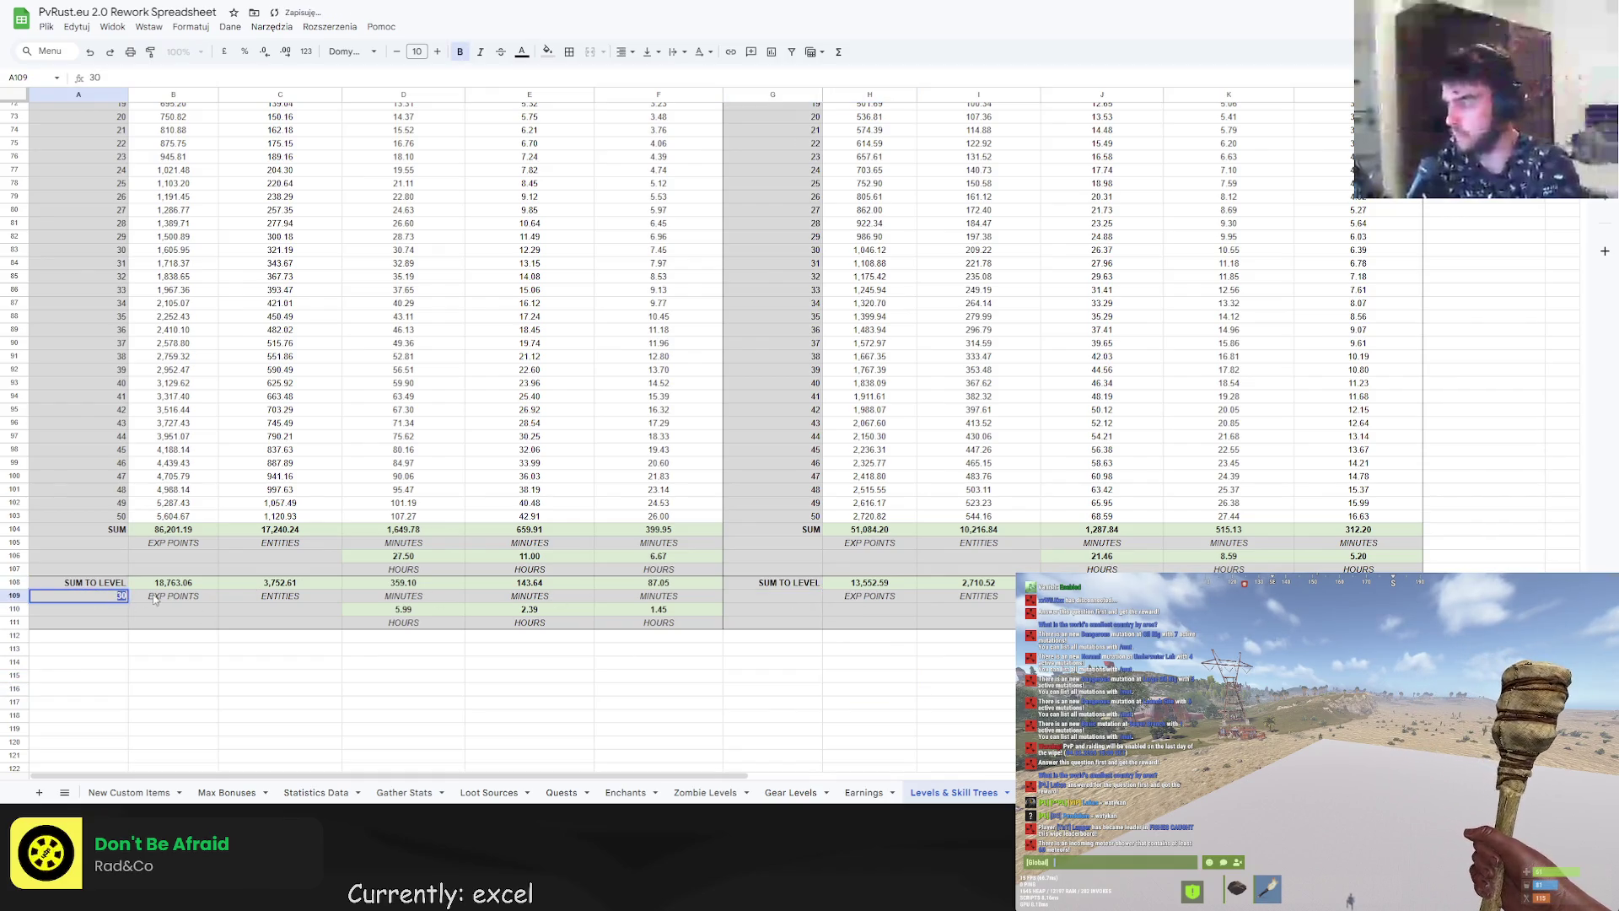
text(40)
key(Return)
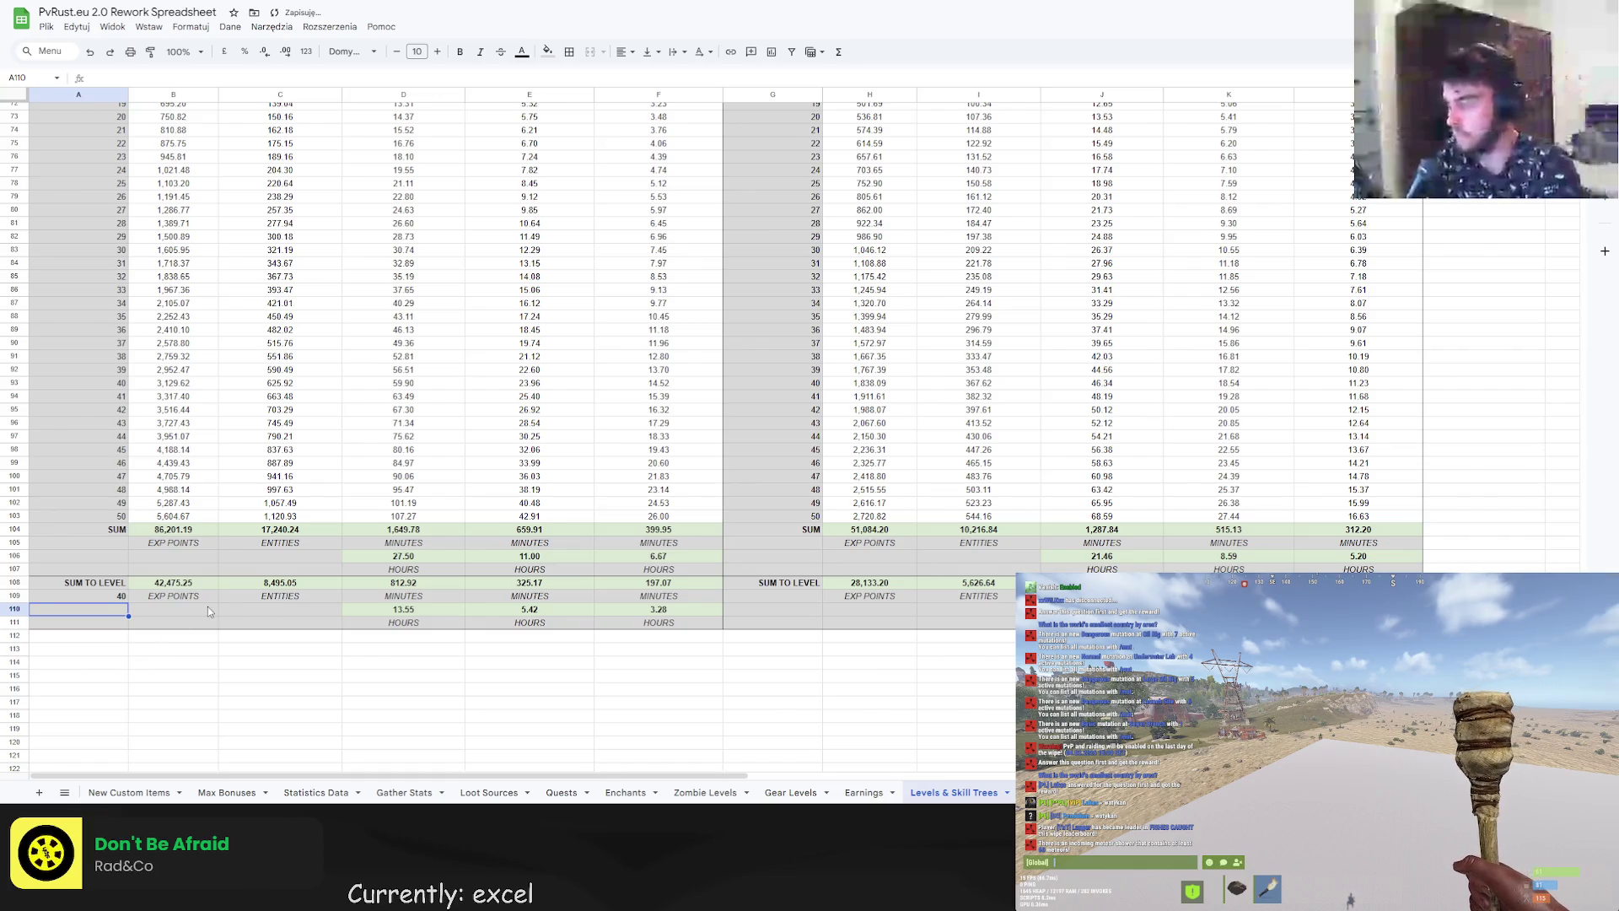
click(125, 598)
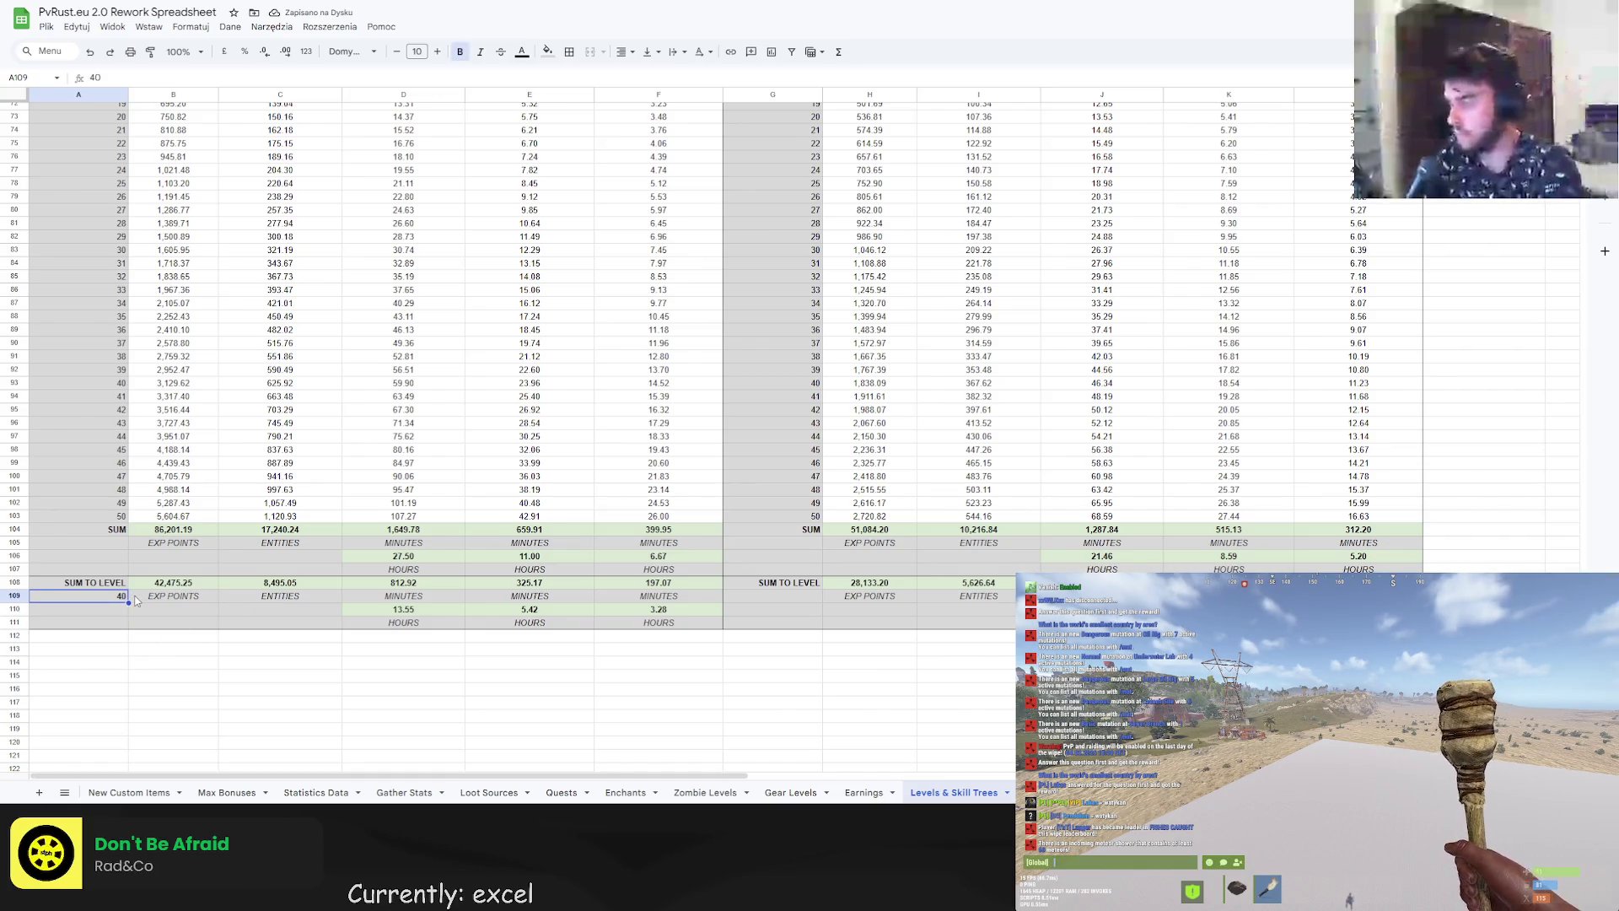
text(30)
key(Return)
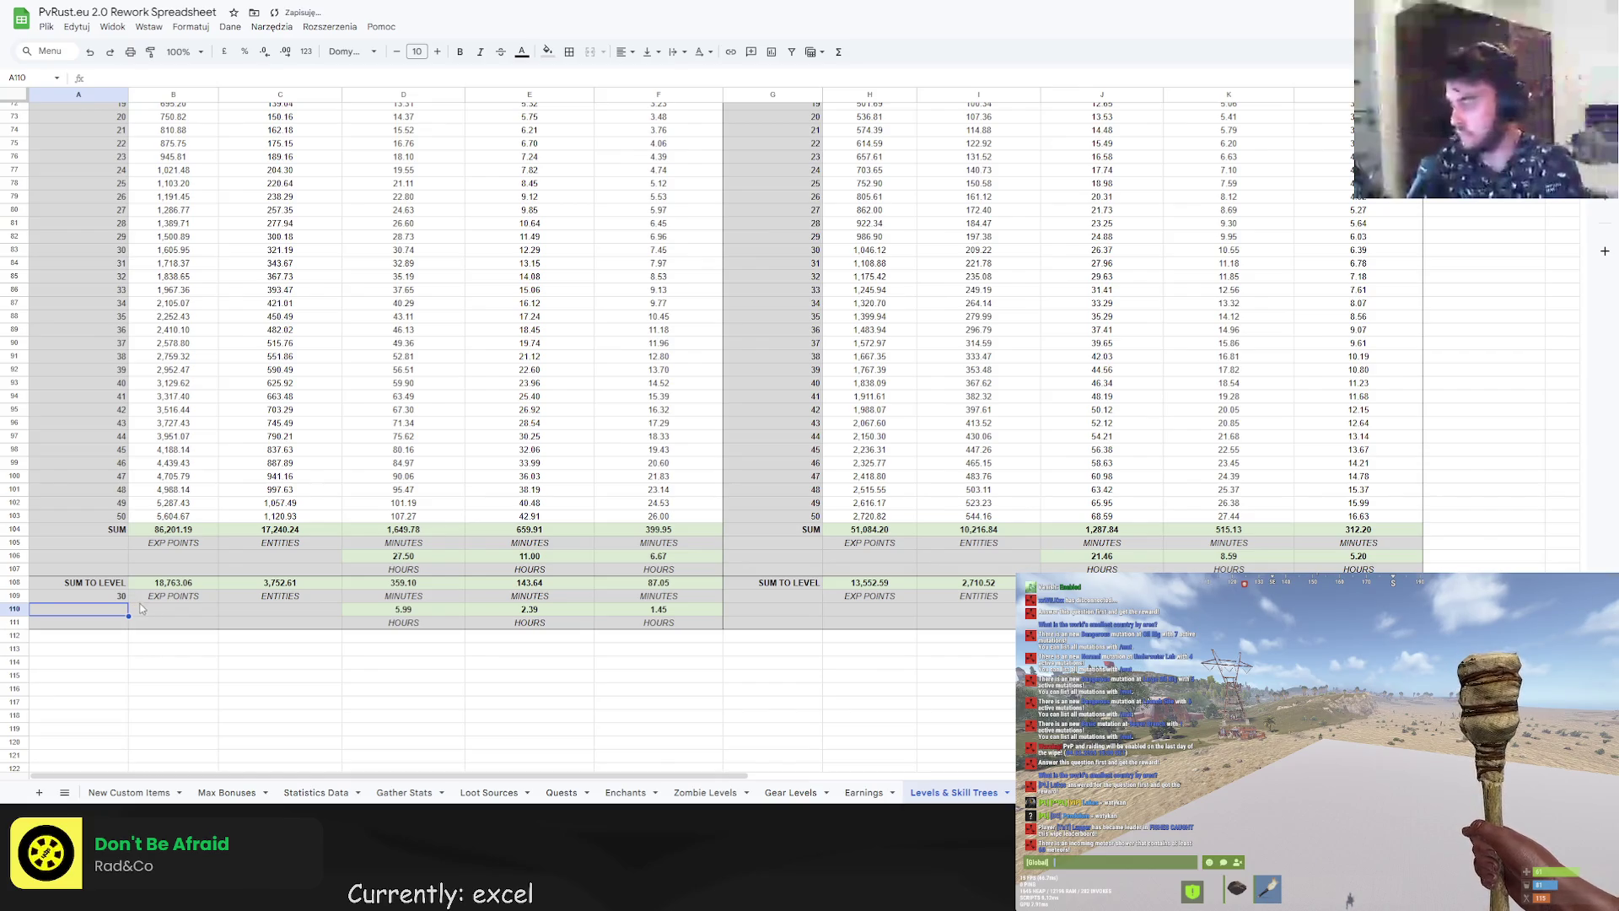
scroll(481, 553, up, 10)
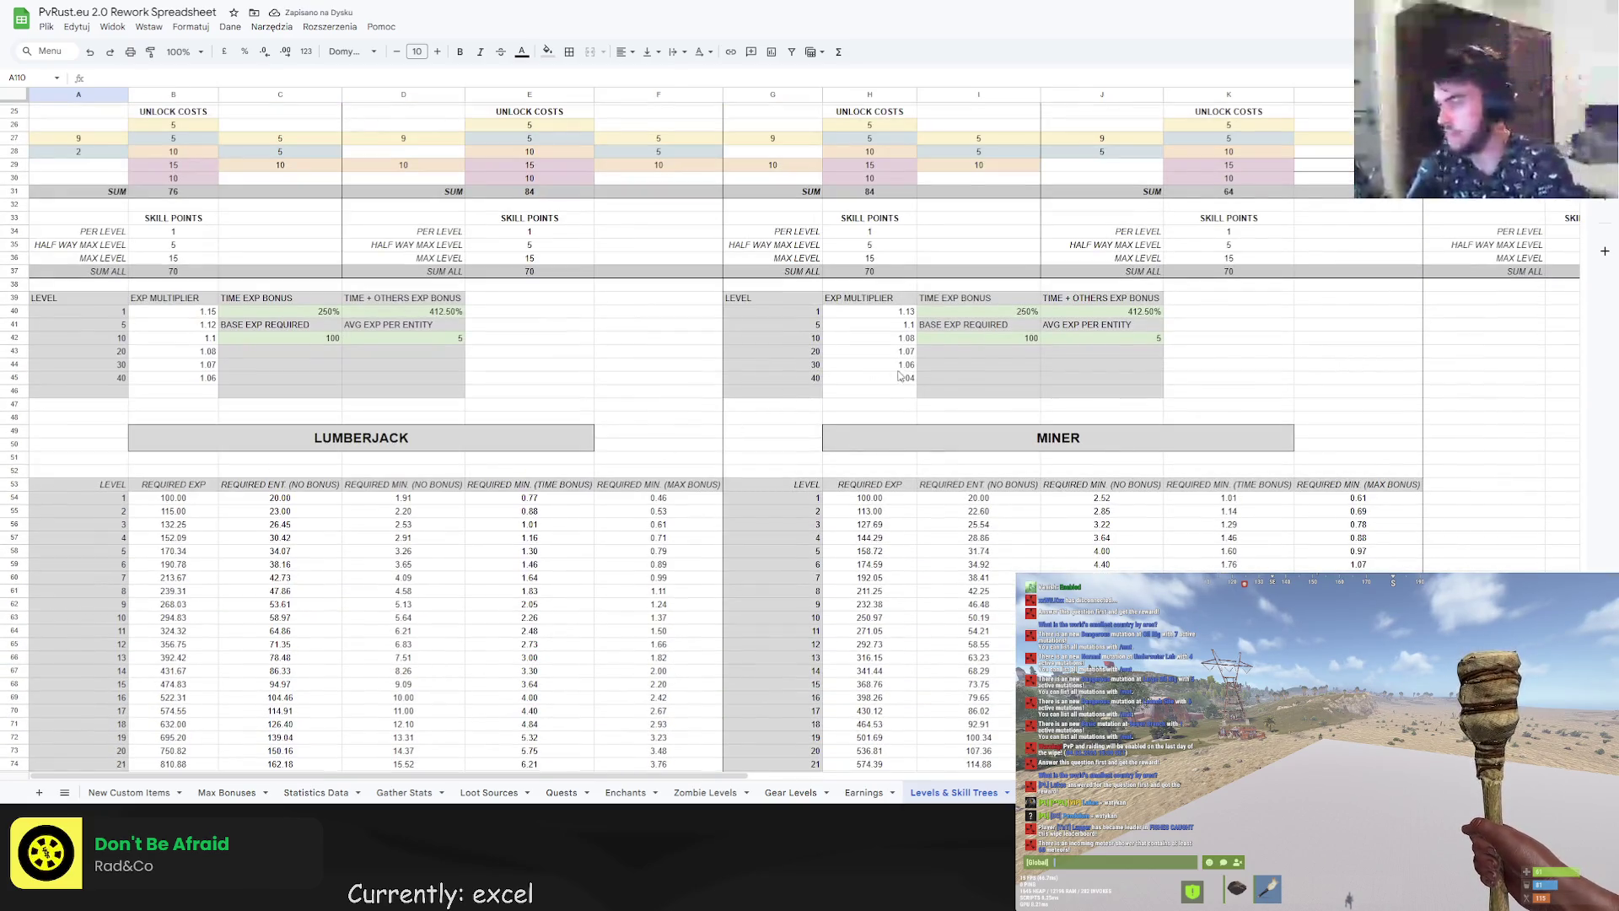
Set the miner's level-20 EXP multiplier to 1.075.
click(902, 364)
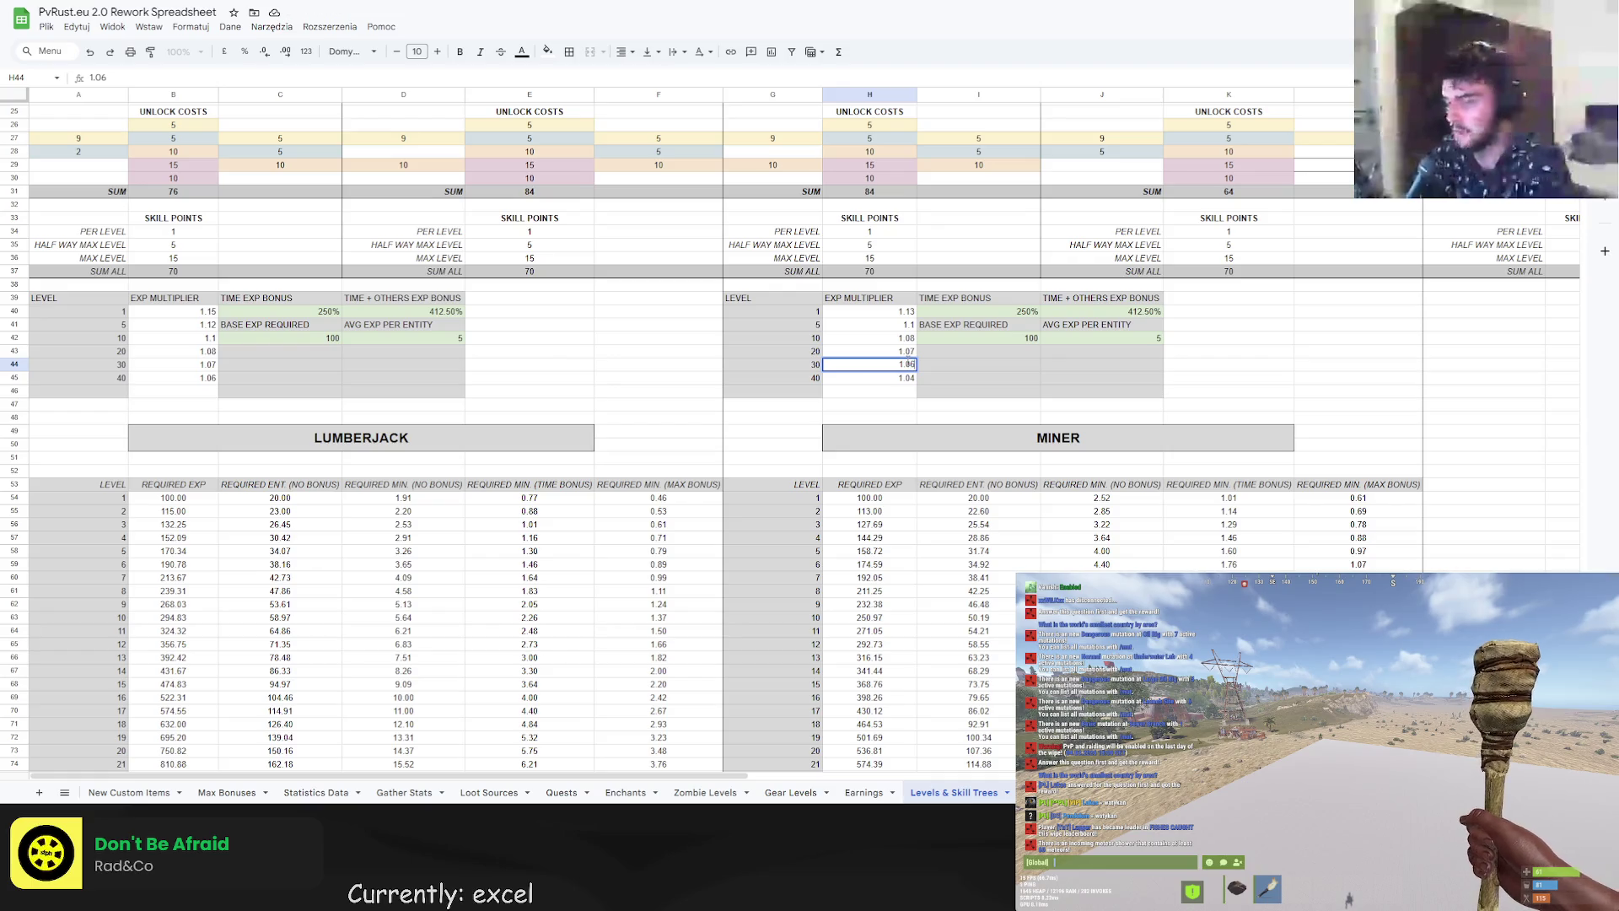
click(910, 351)
text(1.075)
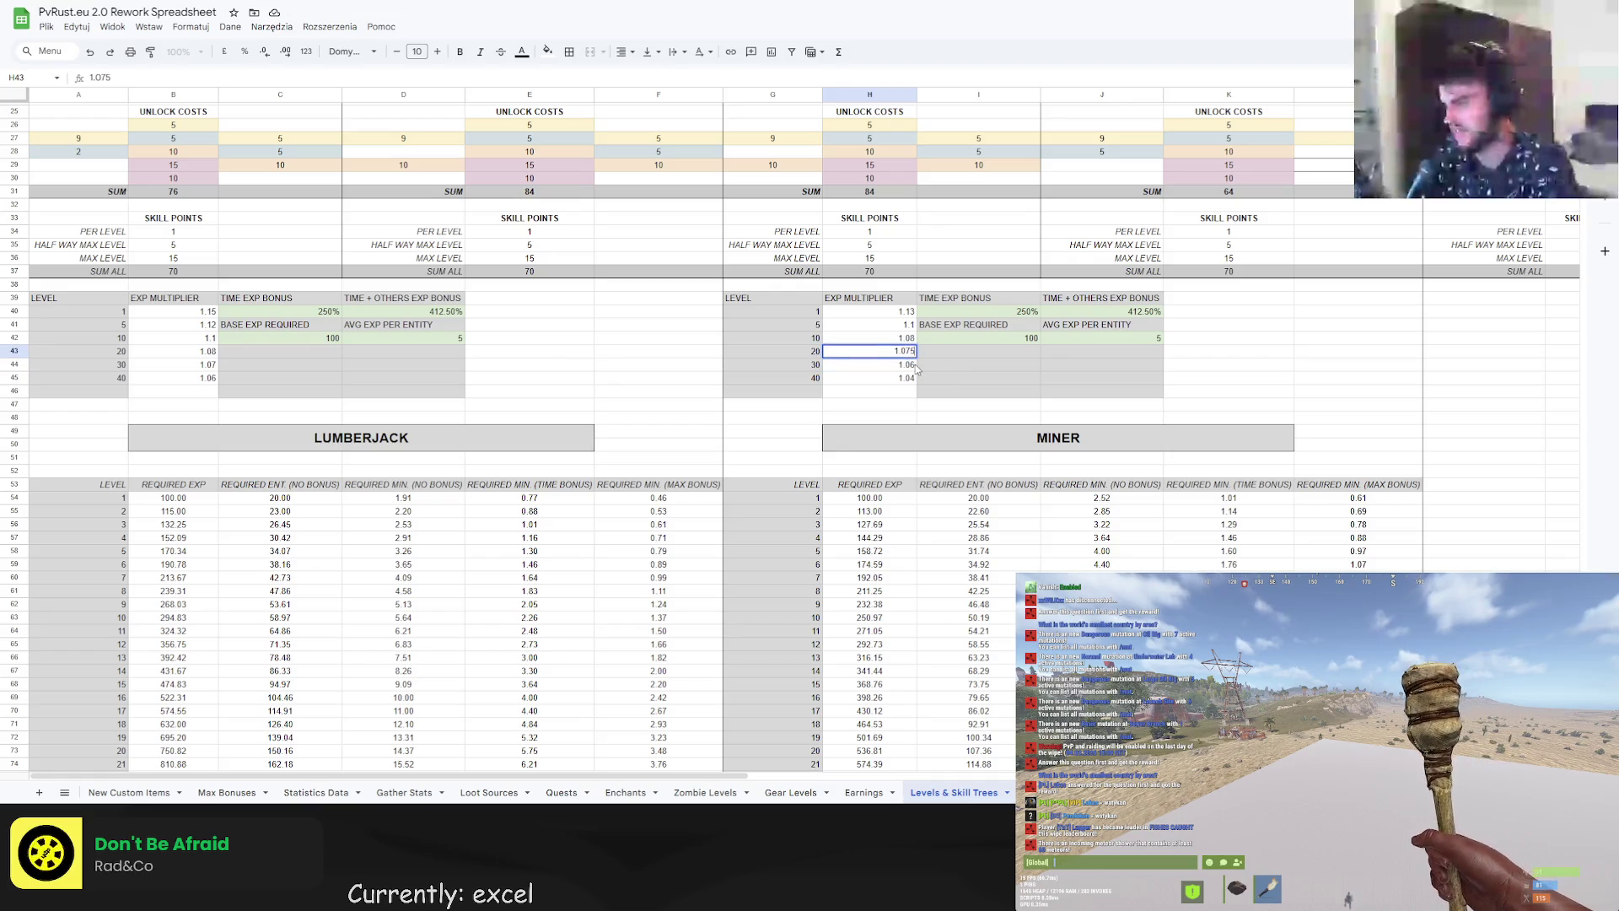
key(Return)
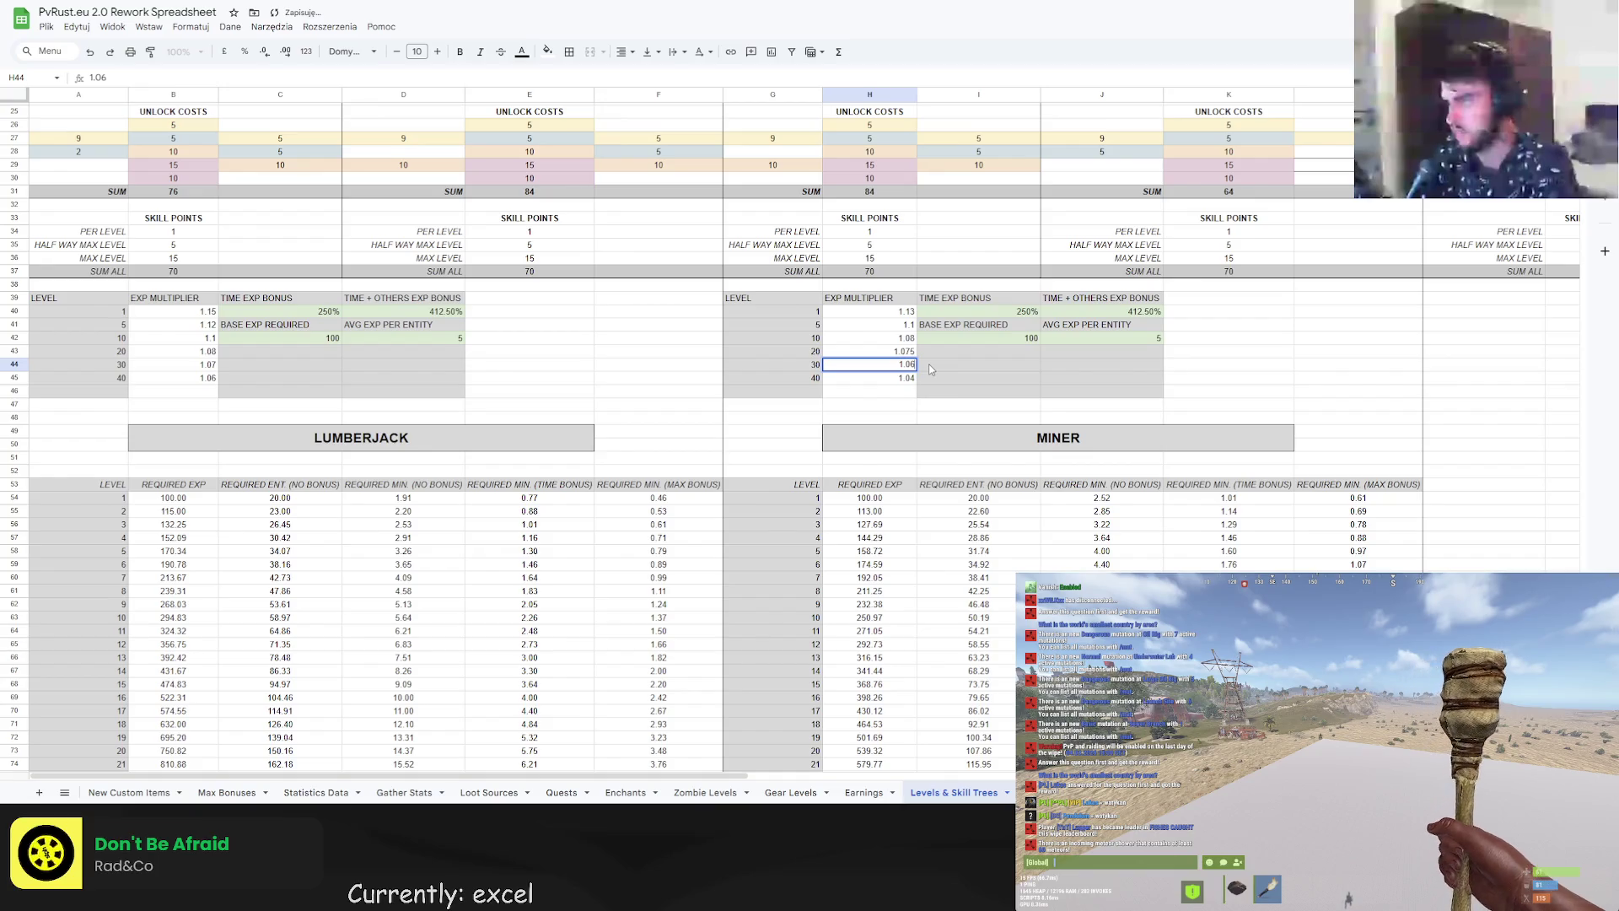
key(Down)
scroll(939, 526, down, 7)
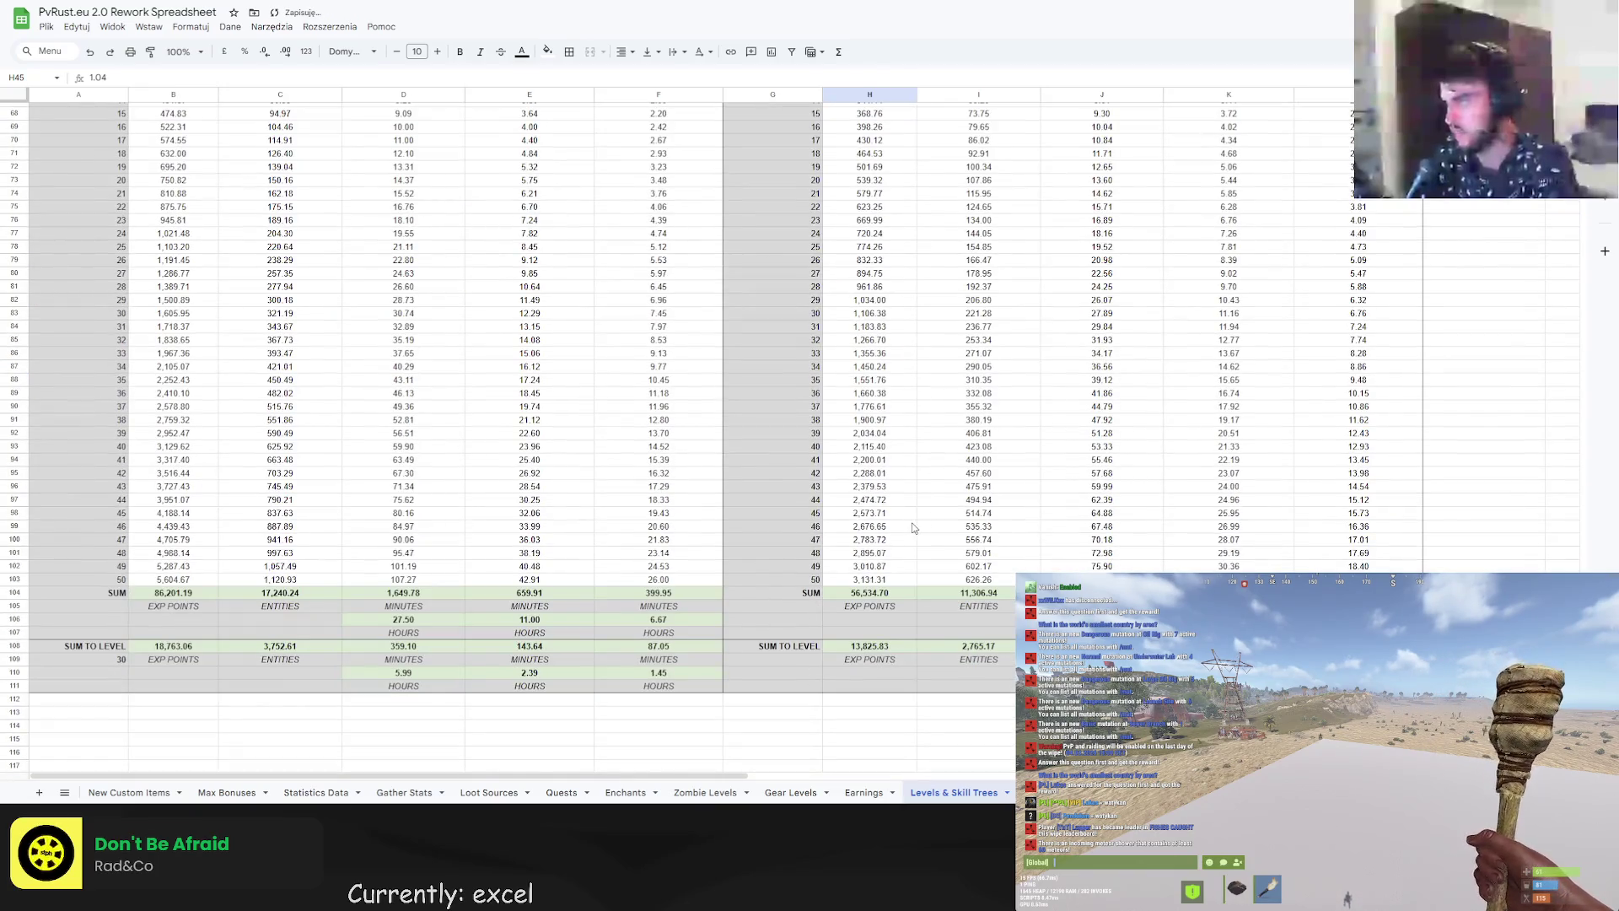
Change the lumberjack target level in A109 to 40 for comparison.
click(104, 659)
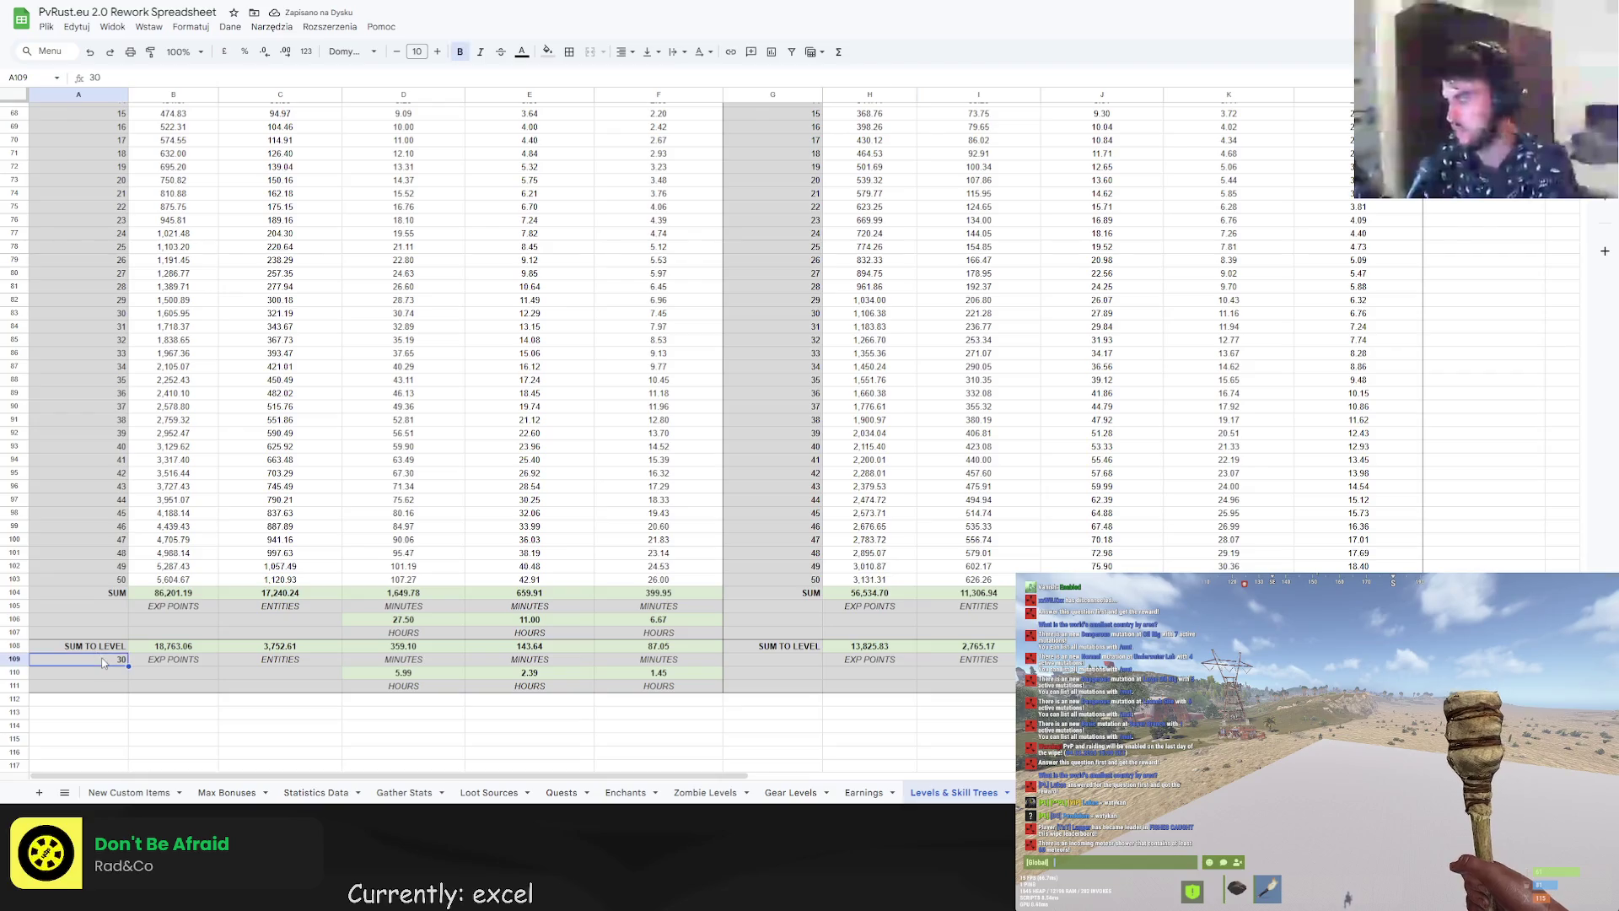
text(40)
key(Return)
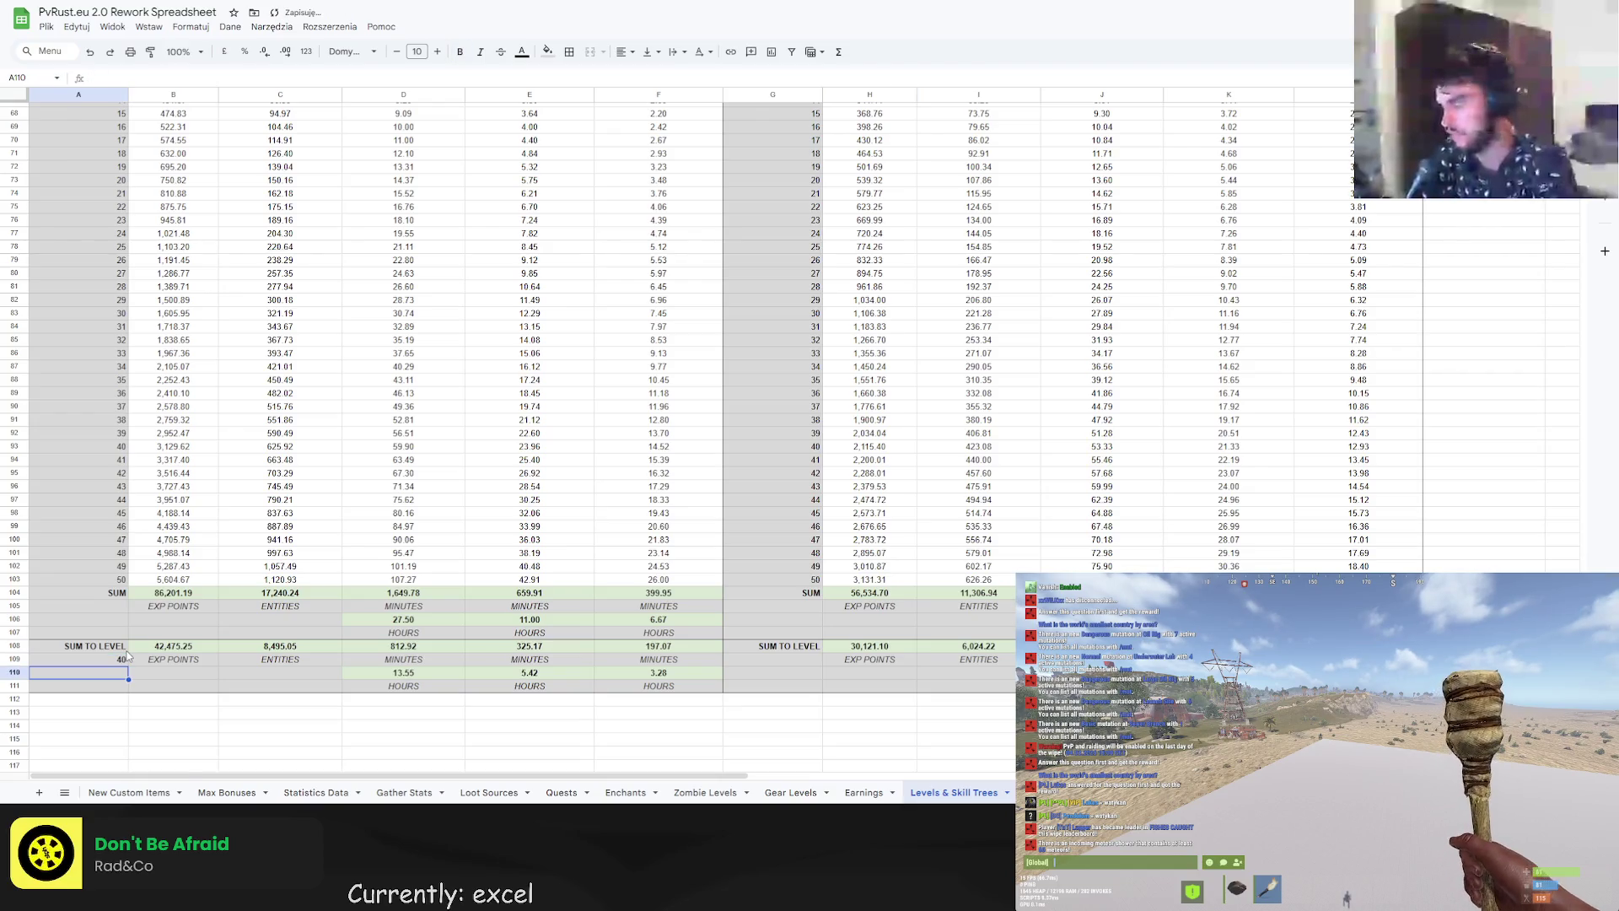
scroll(899, 438, up, 8)
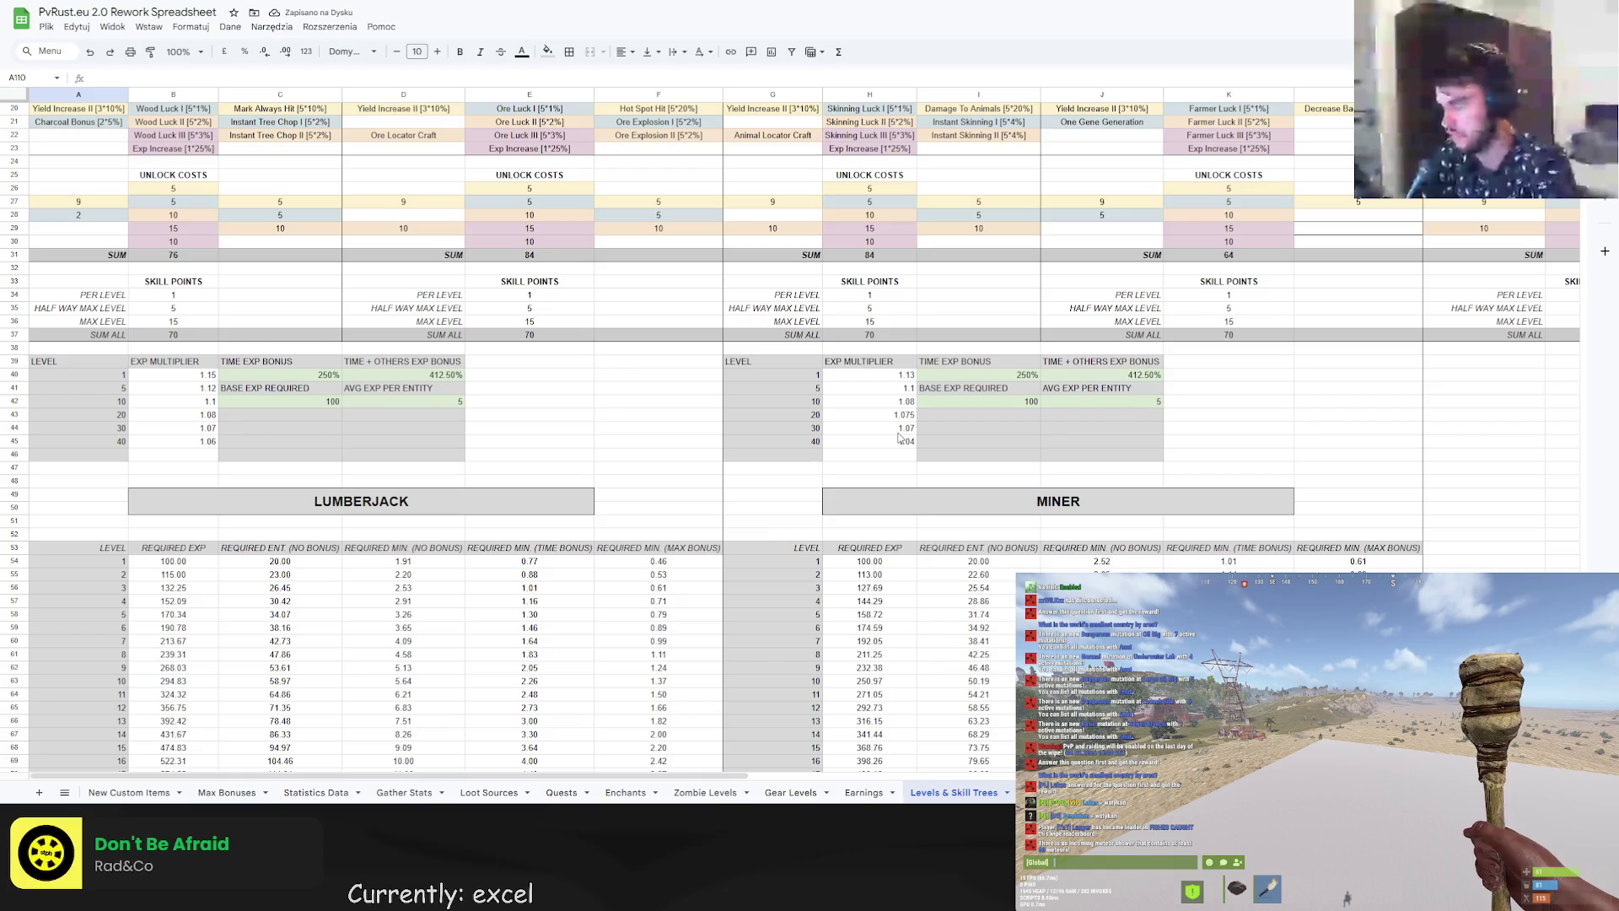
Confirm 1.07 as the miner's level-30 multiplier and compare the level-40 sums.
click(911, 428)
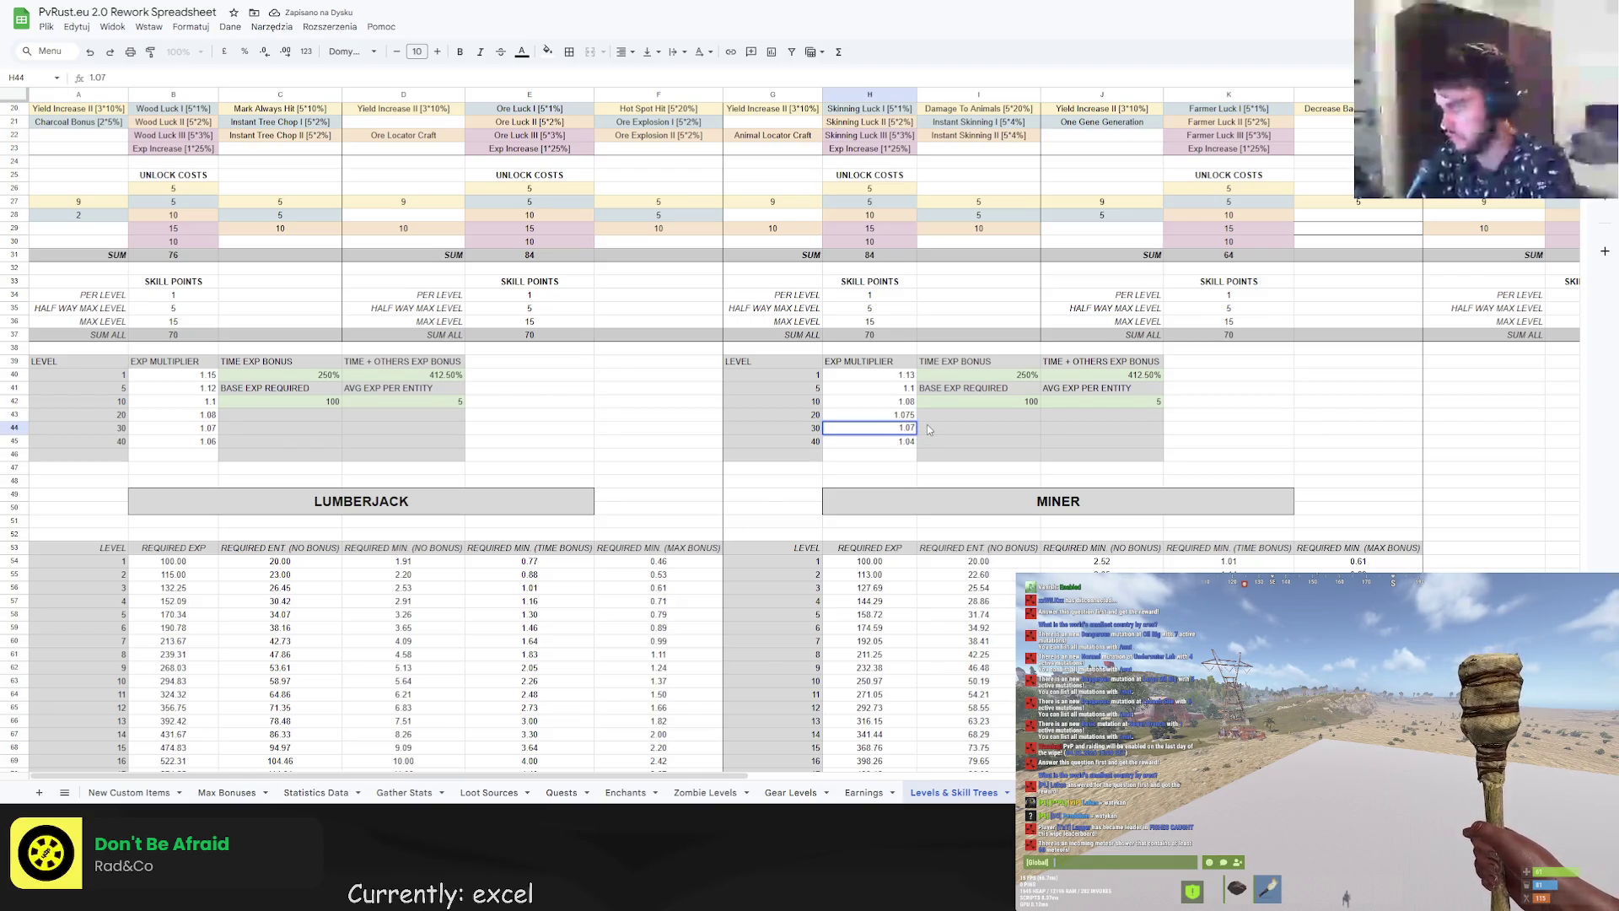
text(1.08)
key(Down)
scroll(911, 464, down, 10)
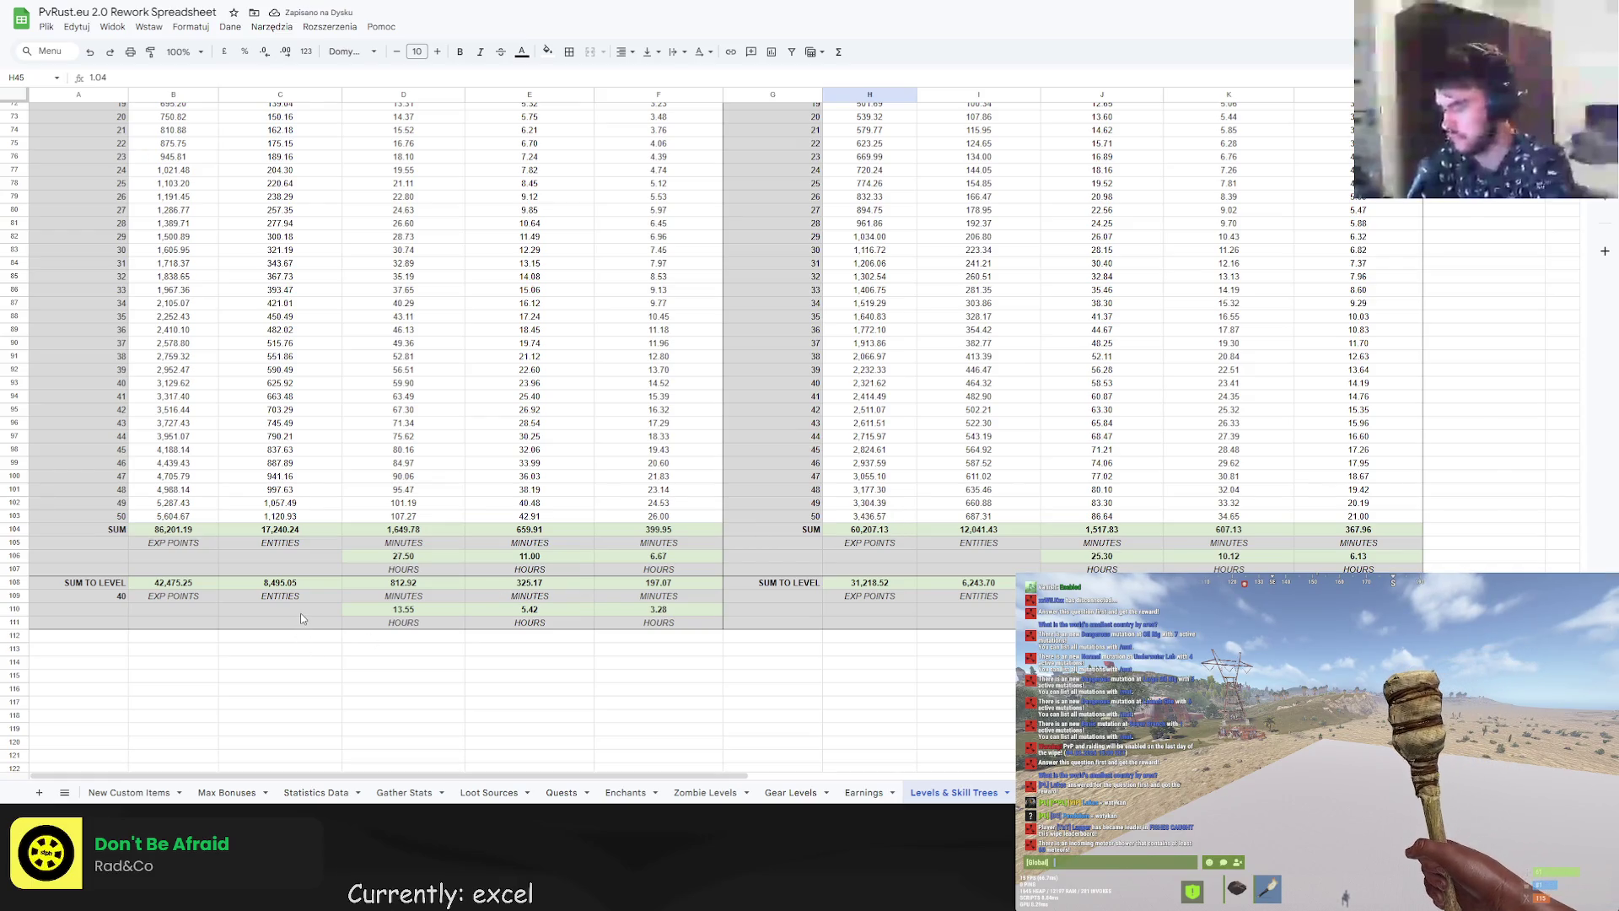
scroll(302, 618, up, 5)
click(1106, 380)
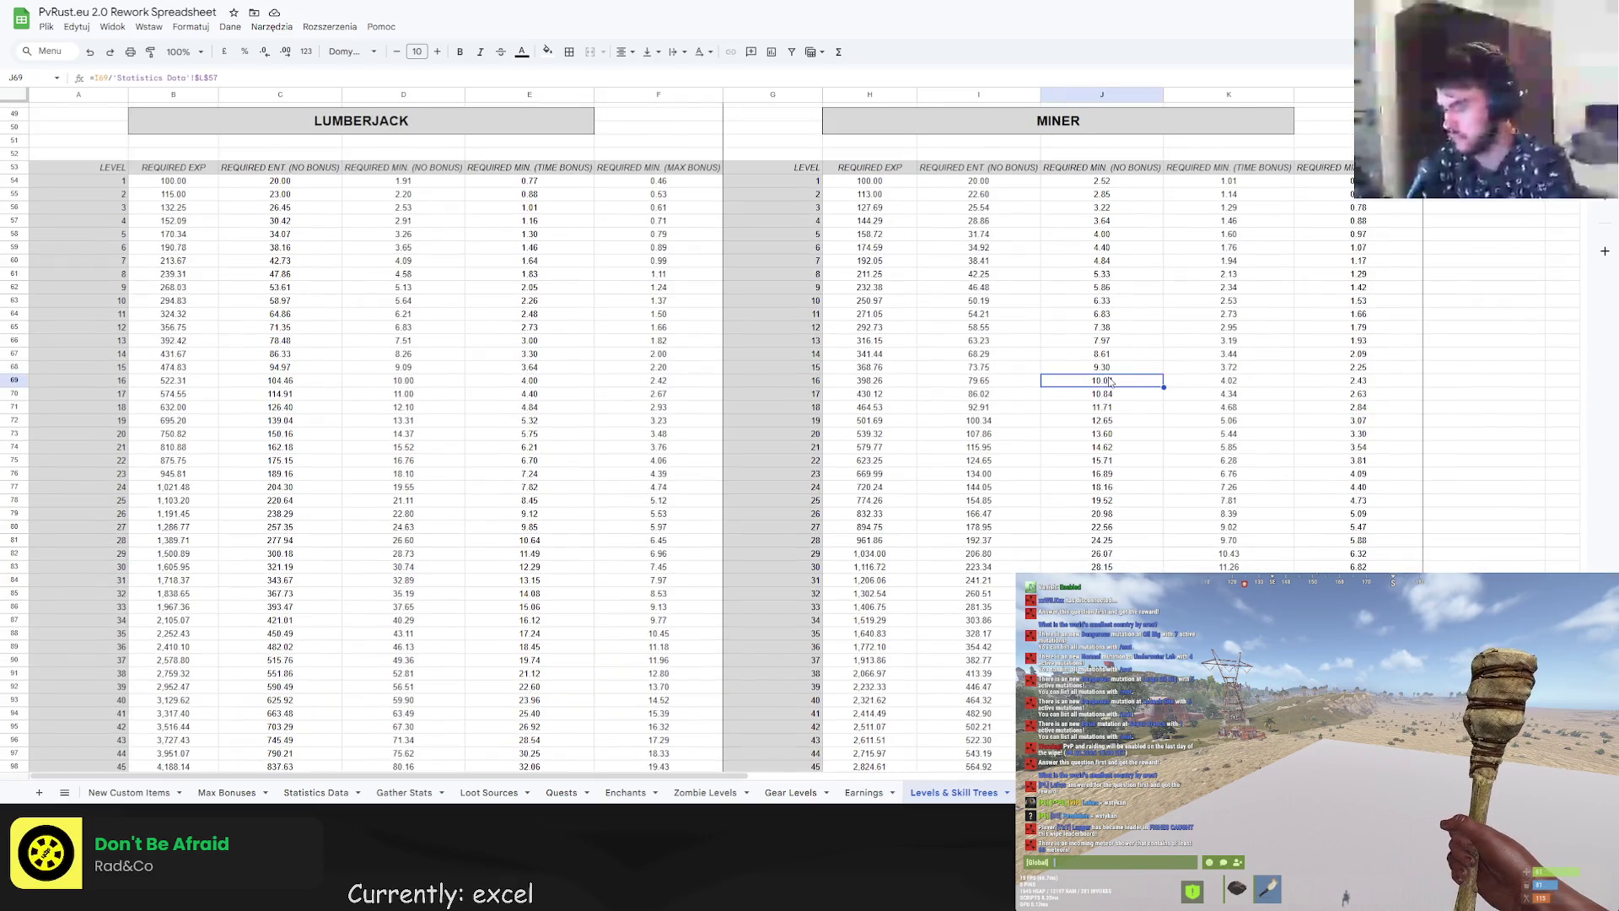
click(1103, 514)
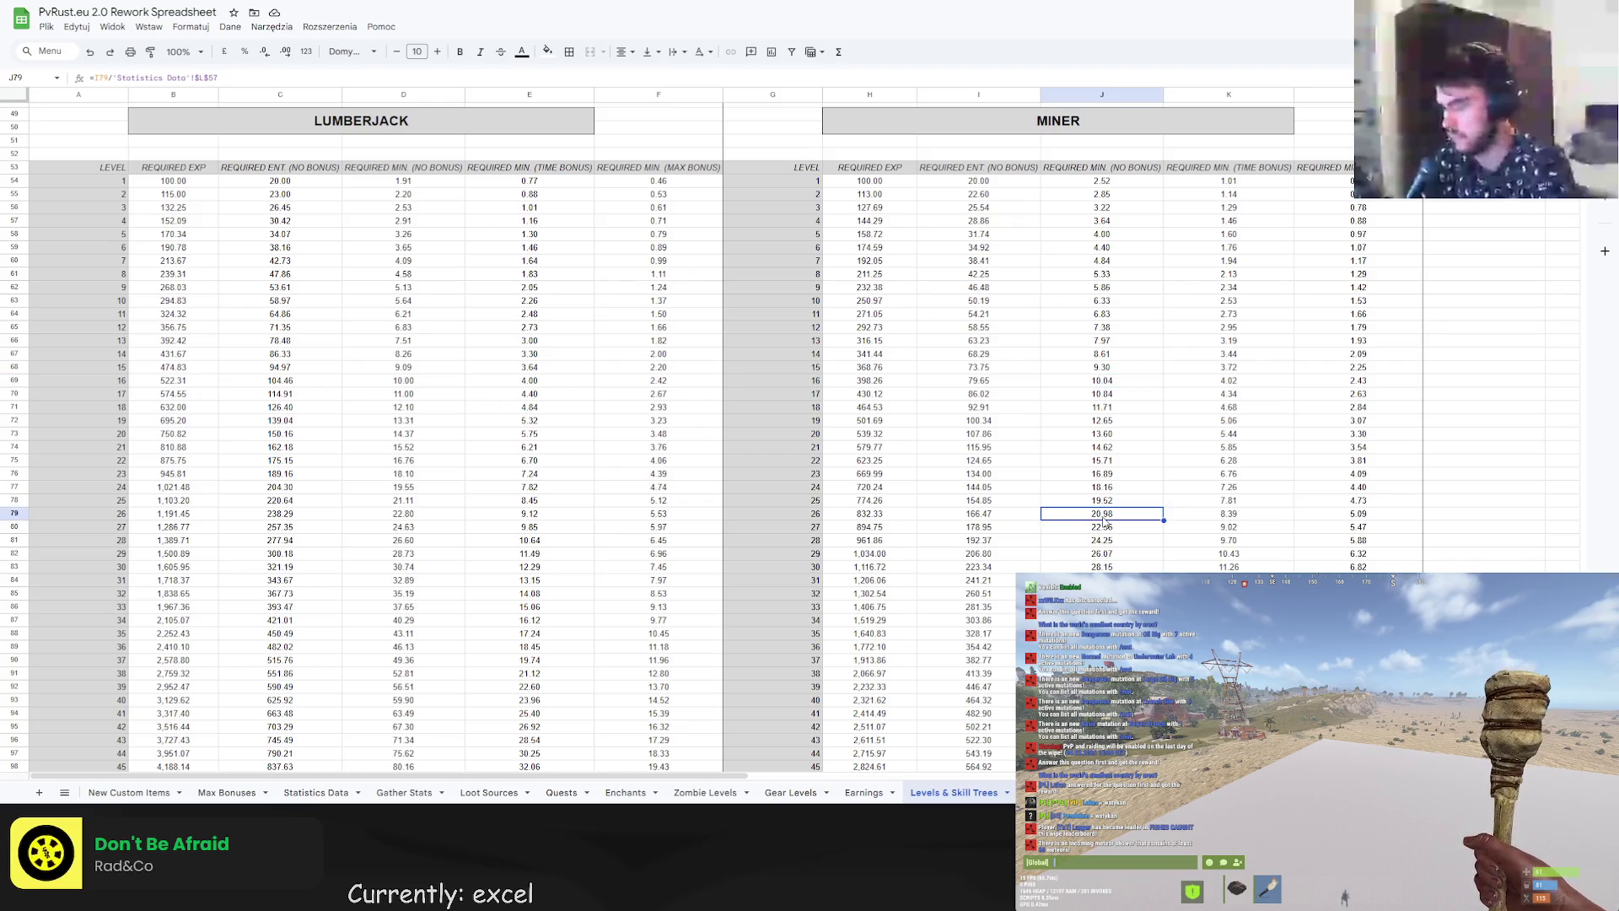
scroll(1103, 522, down, 2)
click(1104, 542)
scroll(1117, 558, down, 2)
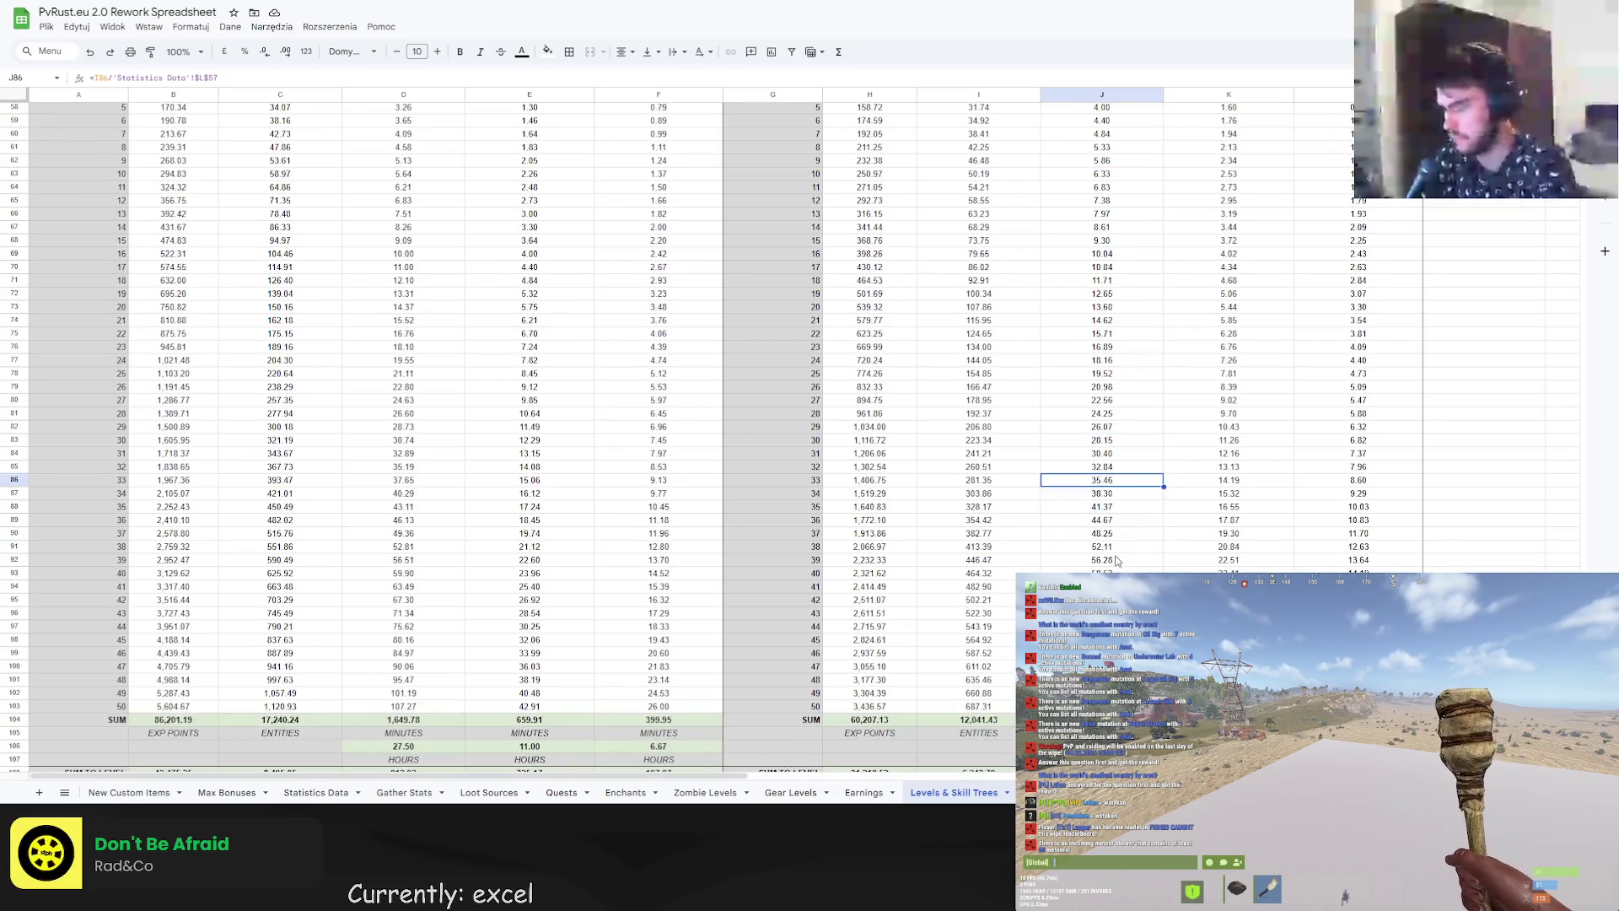
click(1116, 552)
scroll(1115, 557, down, 3)
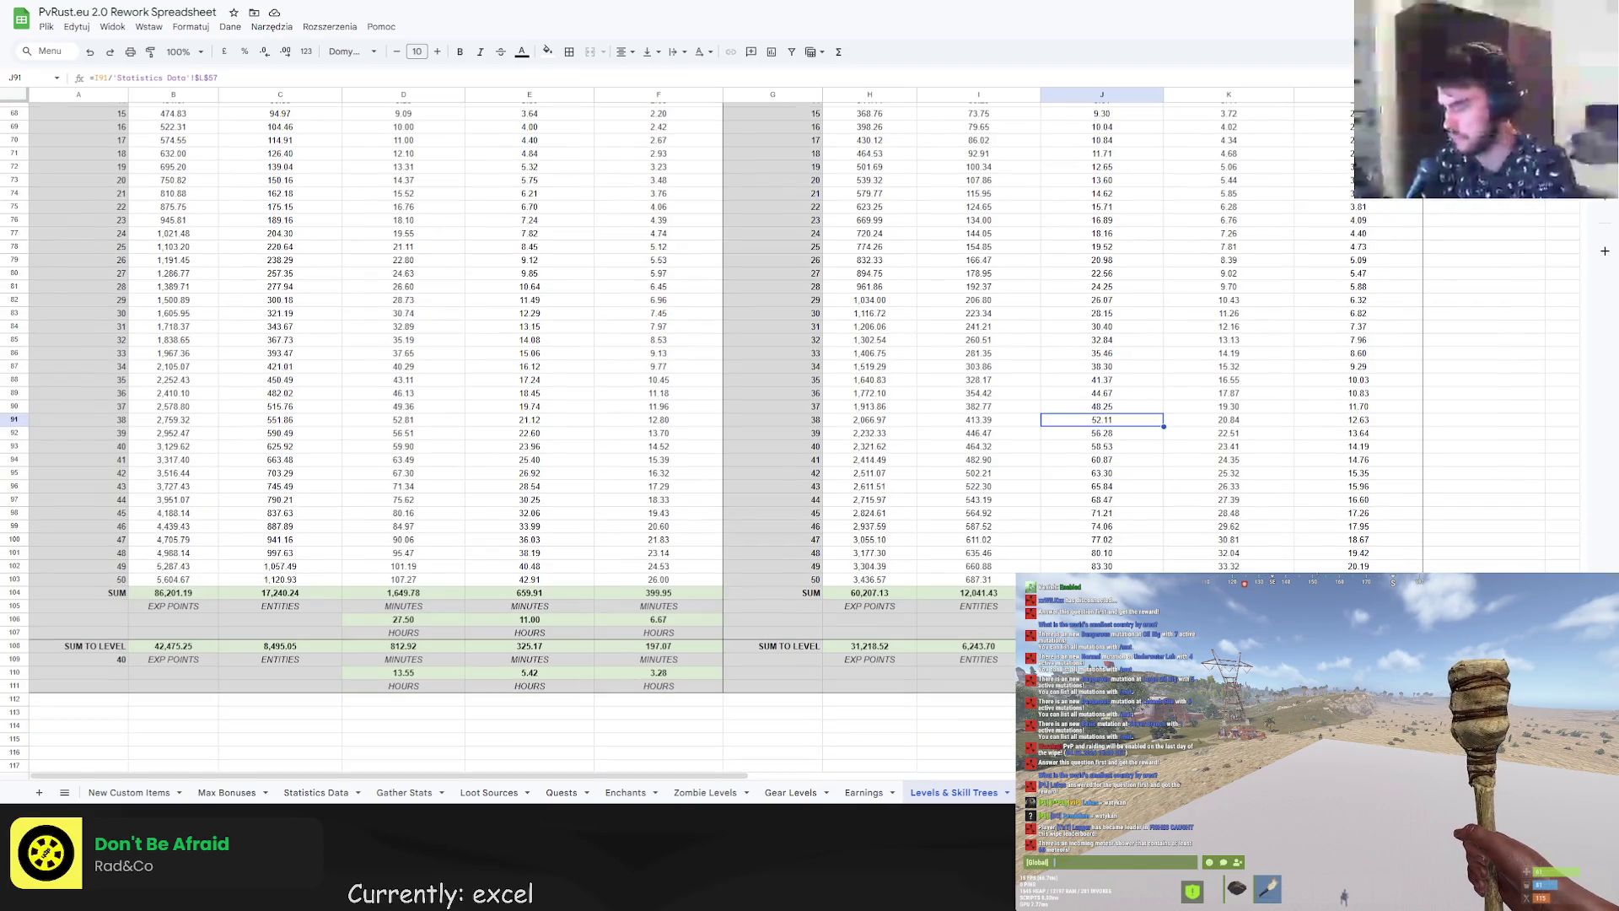
click(1101, 579)
scroll(1101, 579, down, 2)
scroll(892, 345, up, 10)
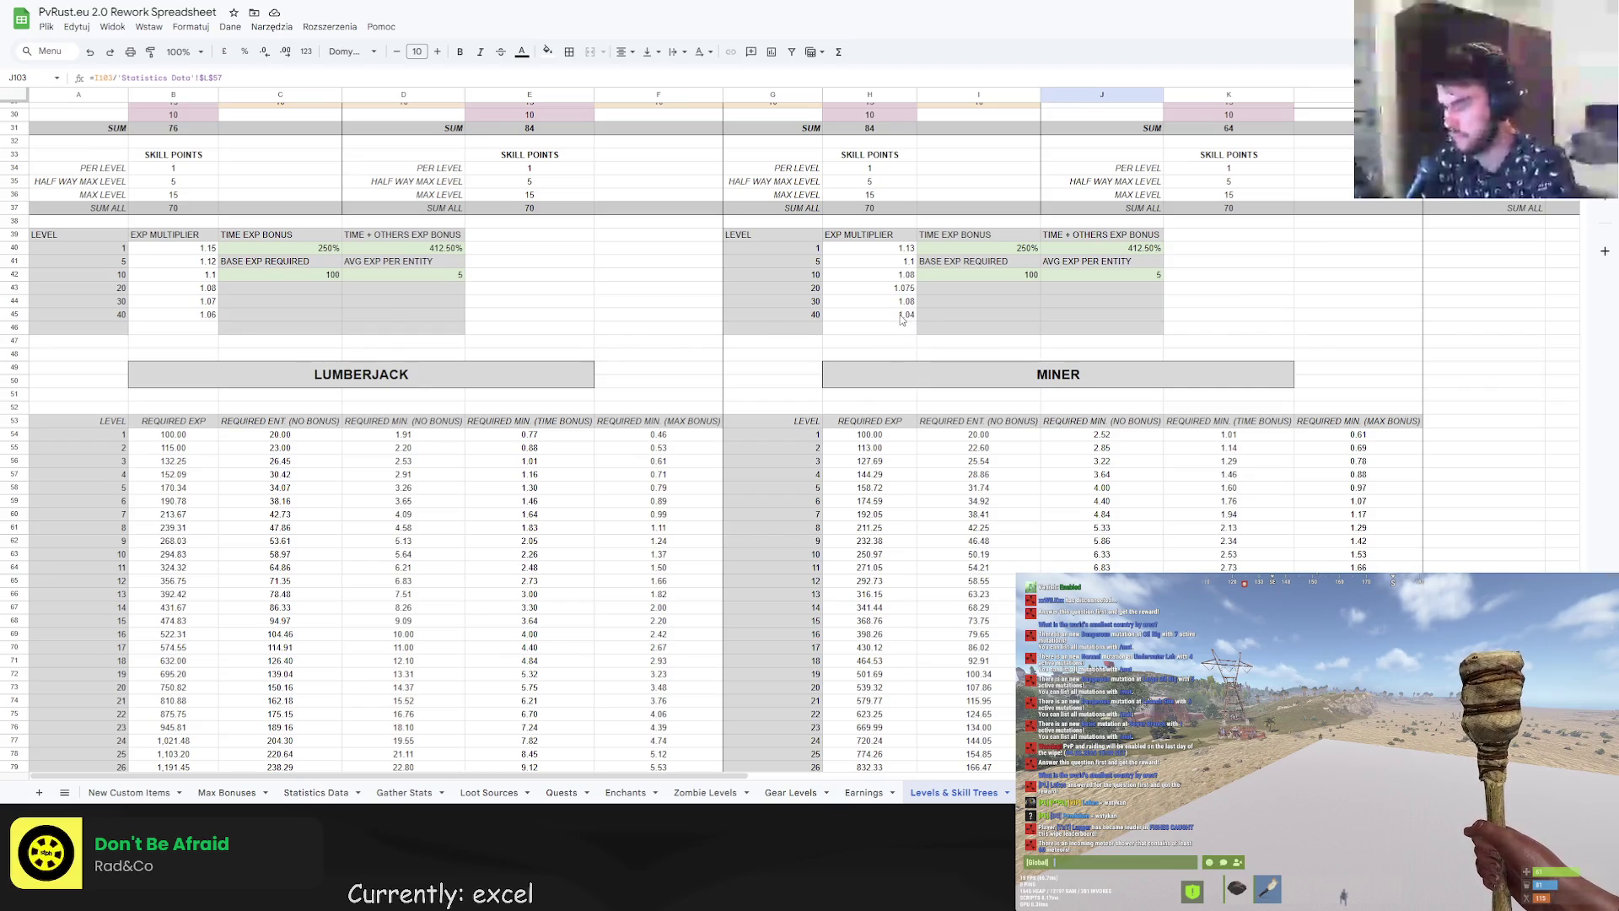
scroll(1012, 438, down, 3)
click(1098, 536)
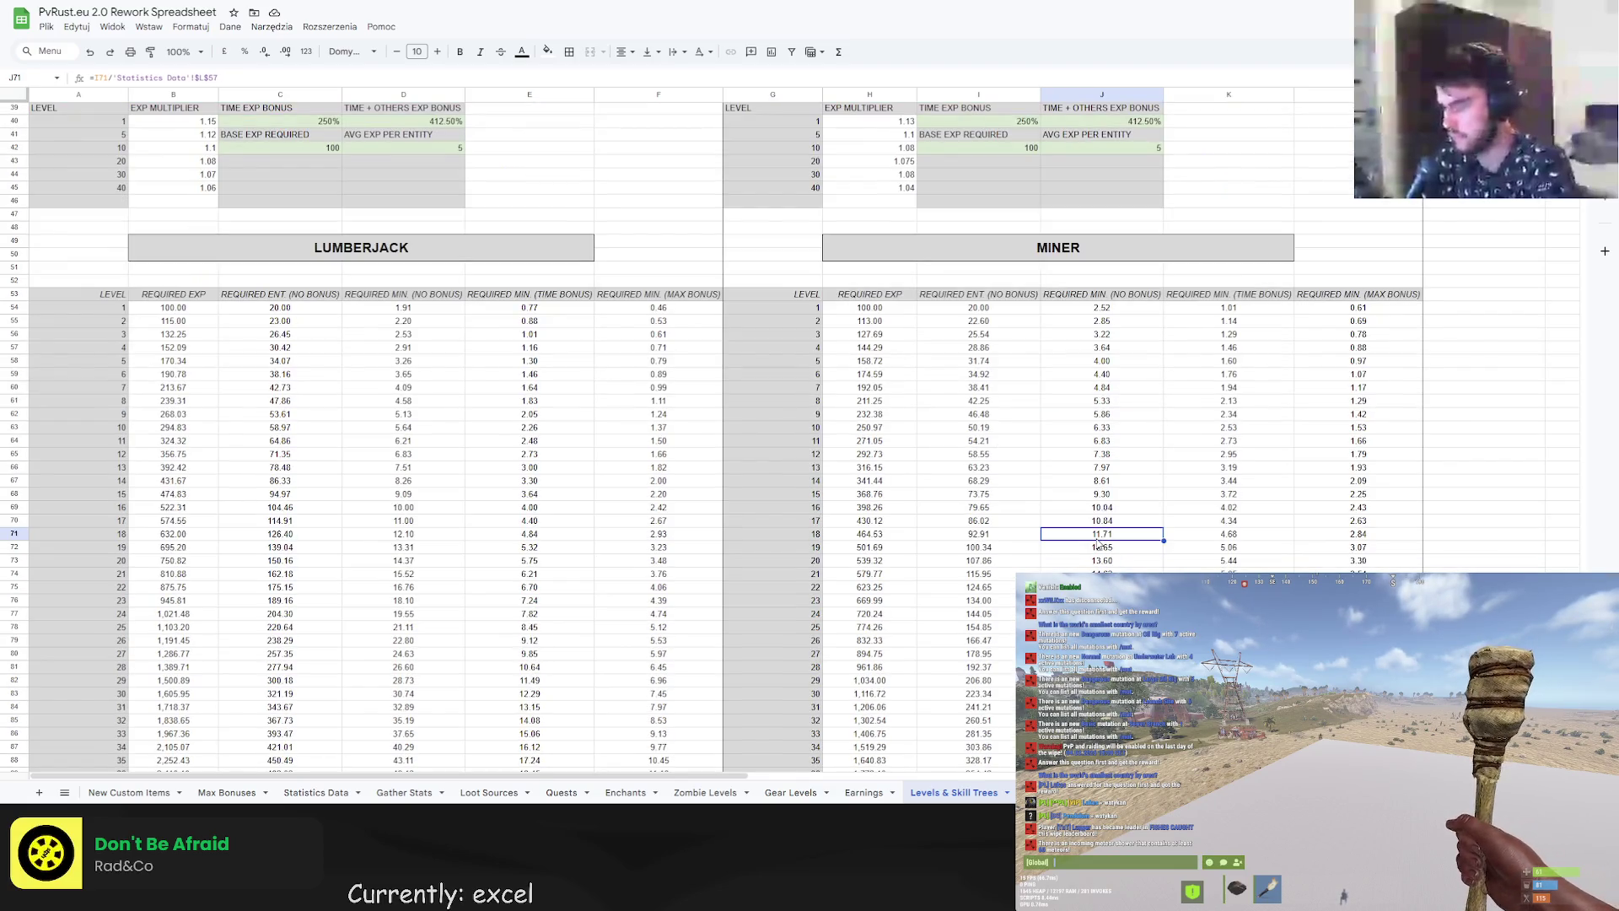
click(1015, 519)
click(881, 495)
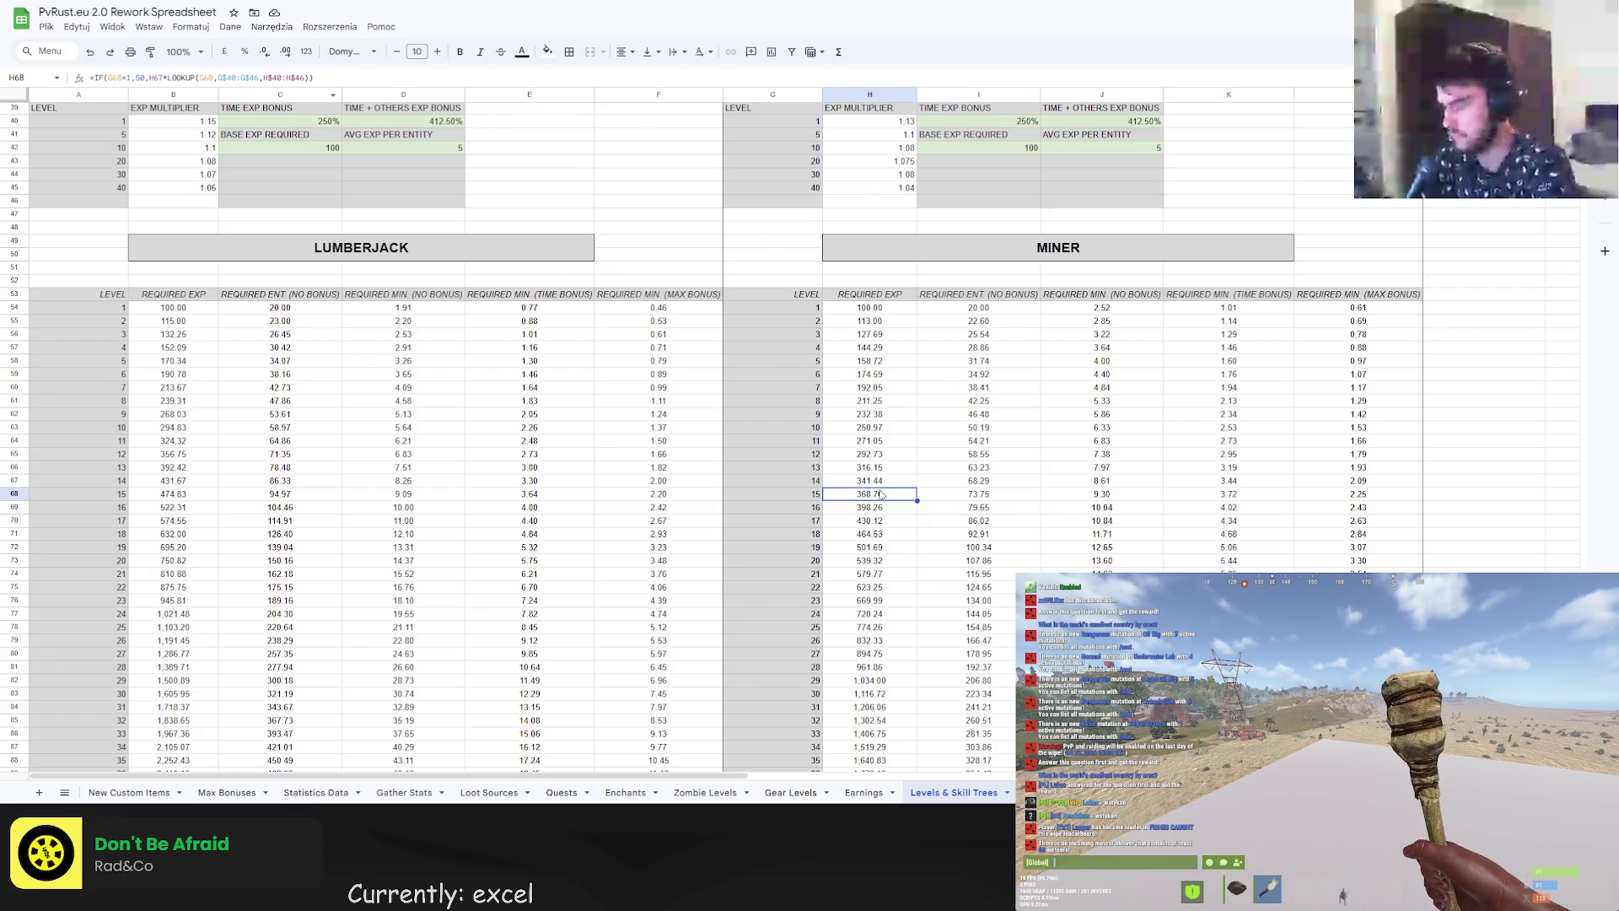
click(115, 78)
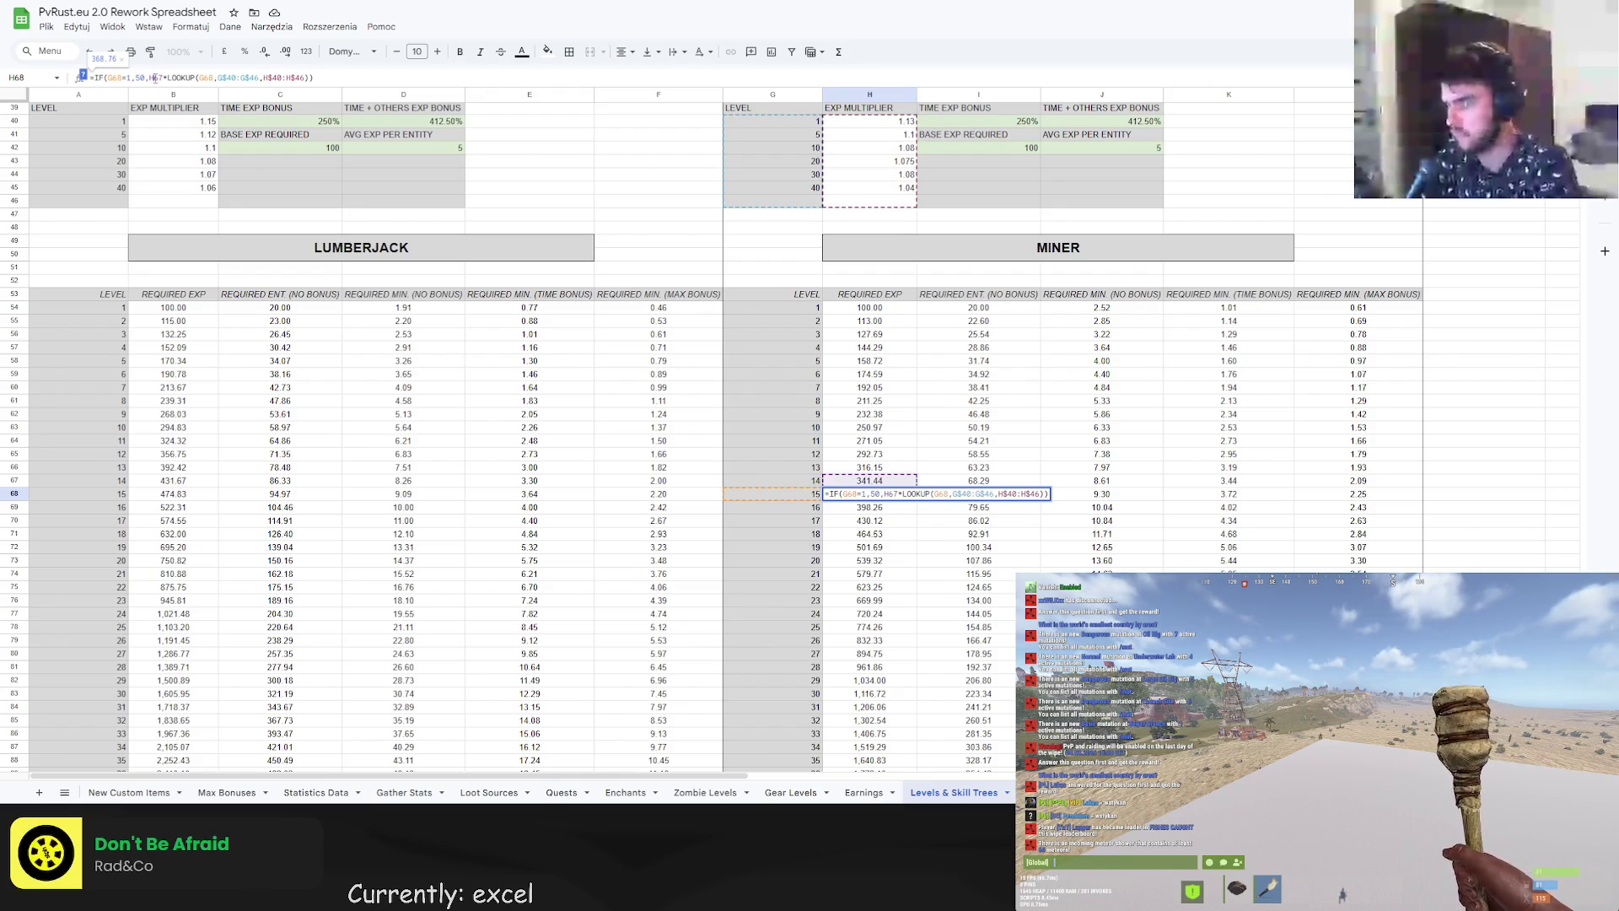
scroll(627, 278, up, 5)
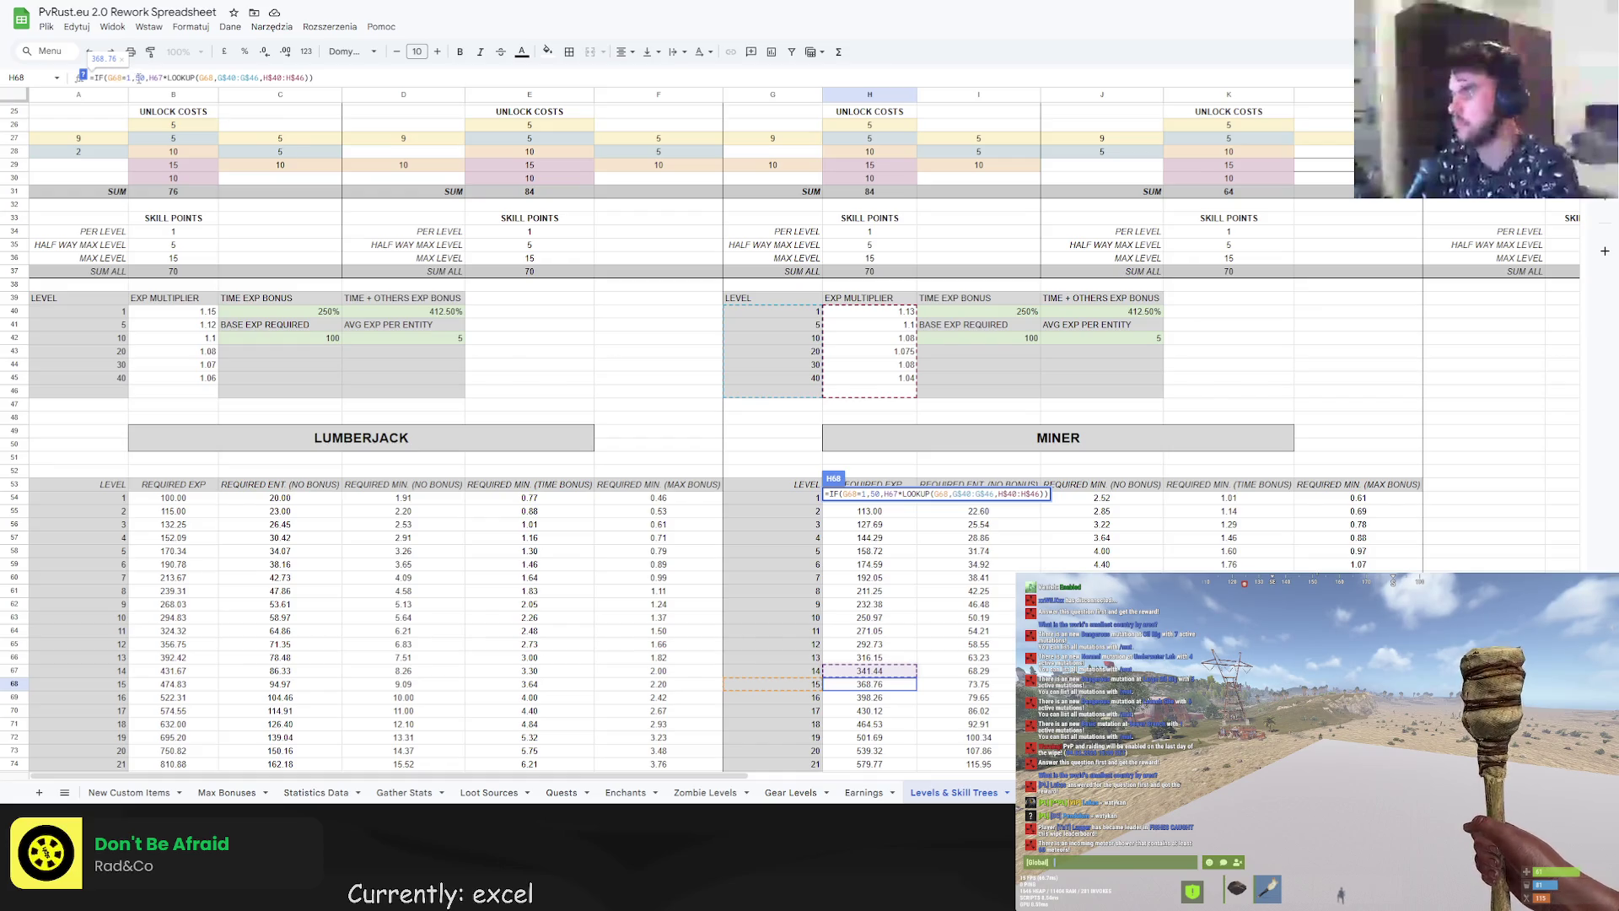
key(Escape)
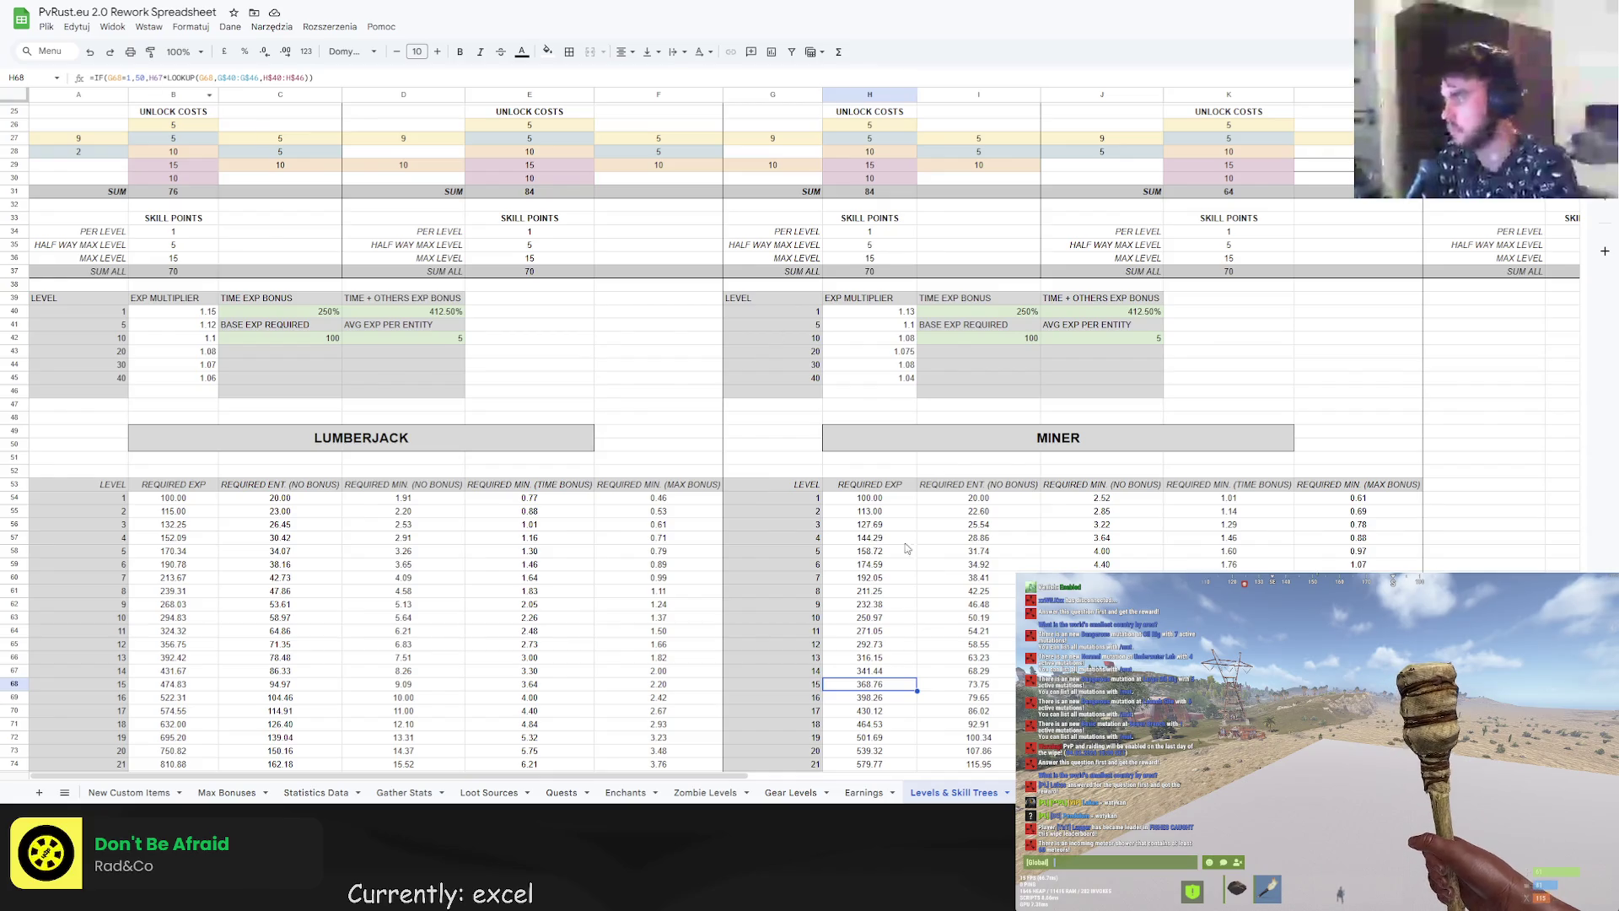
click(873, 503)
scroll(873, 503, down, 10)
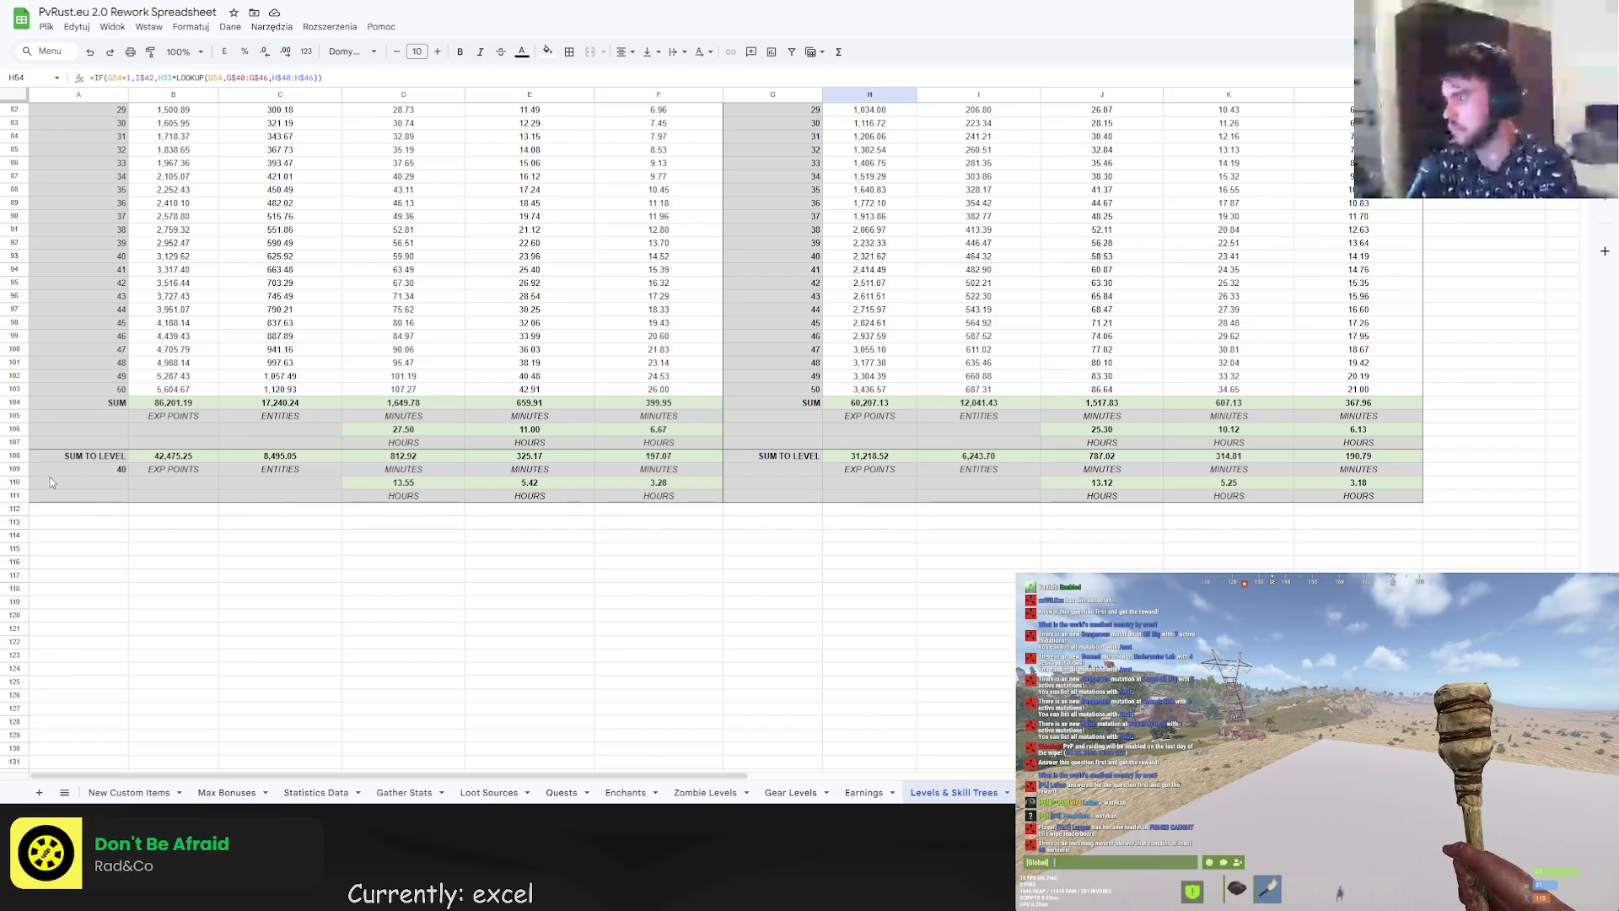
click(101, 476)
Enter 1.08 as the miner's level-30 EXP multiplier and check the totals.
scroll(958, 513, up, 8)
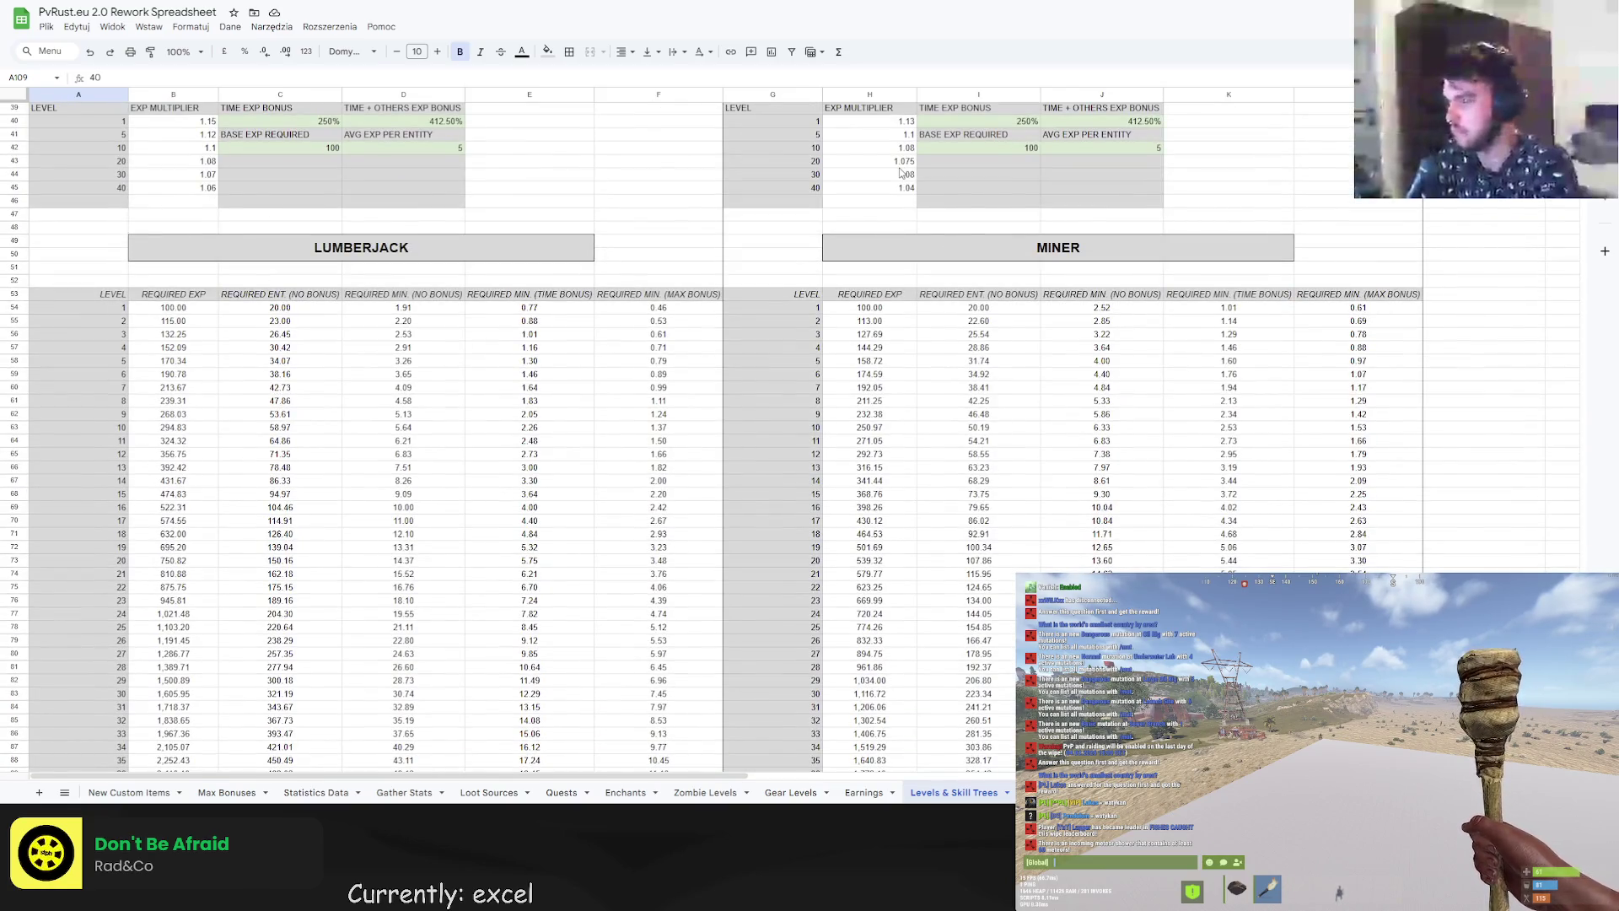
click(907, 176)
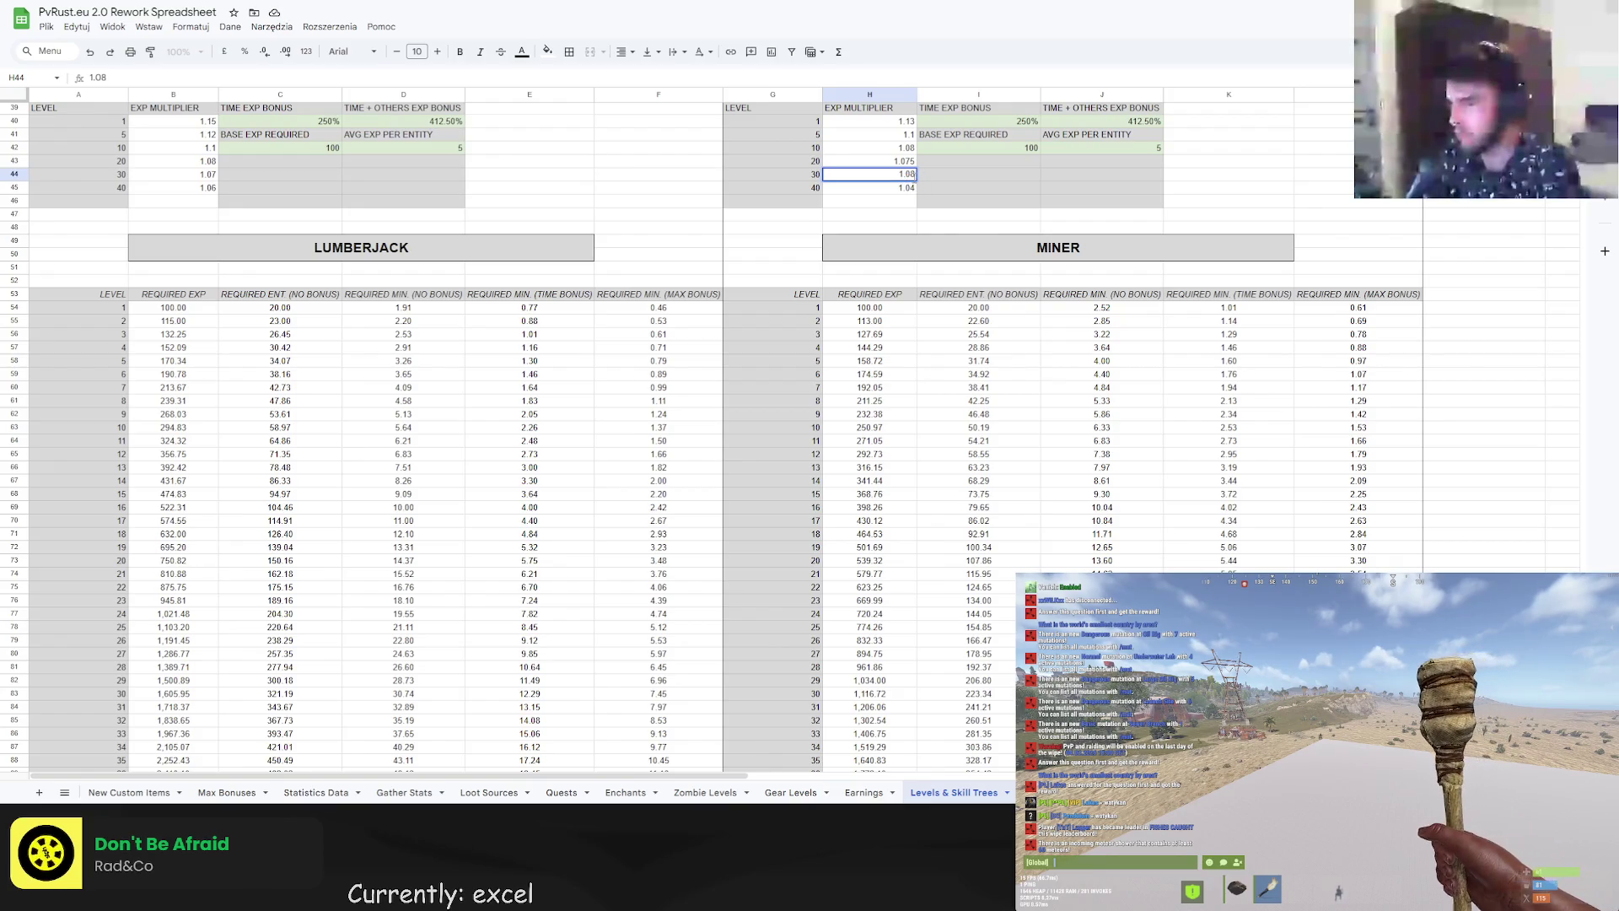
text(1.09)
key(Return)
scroll(951, 444, down, 5)
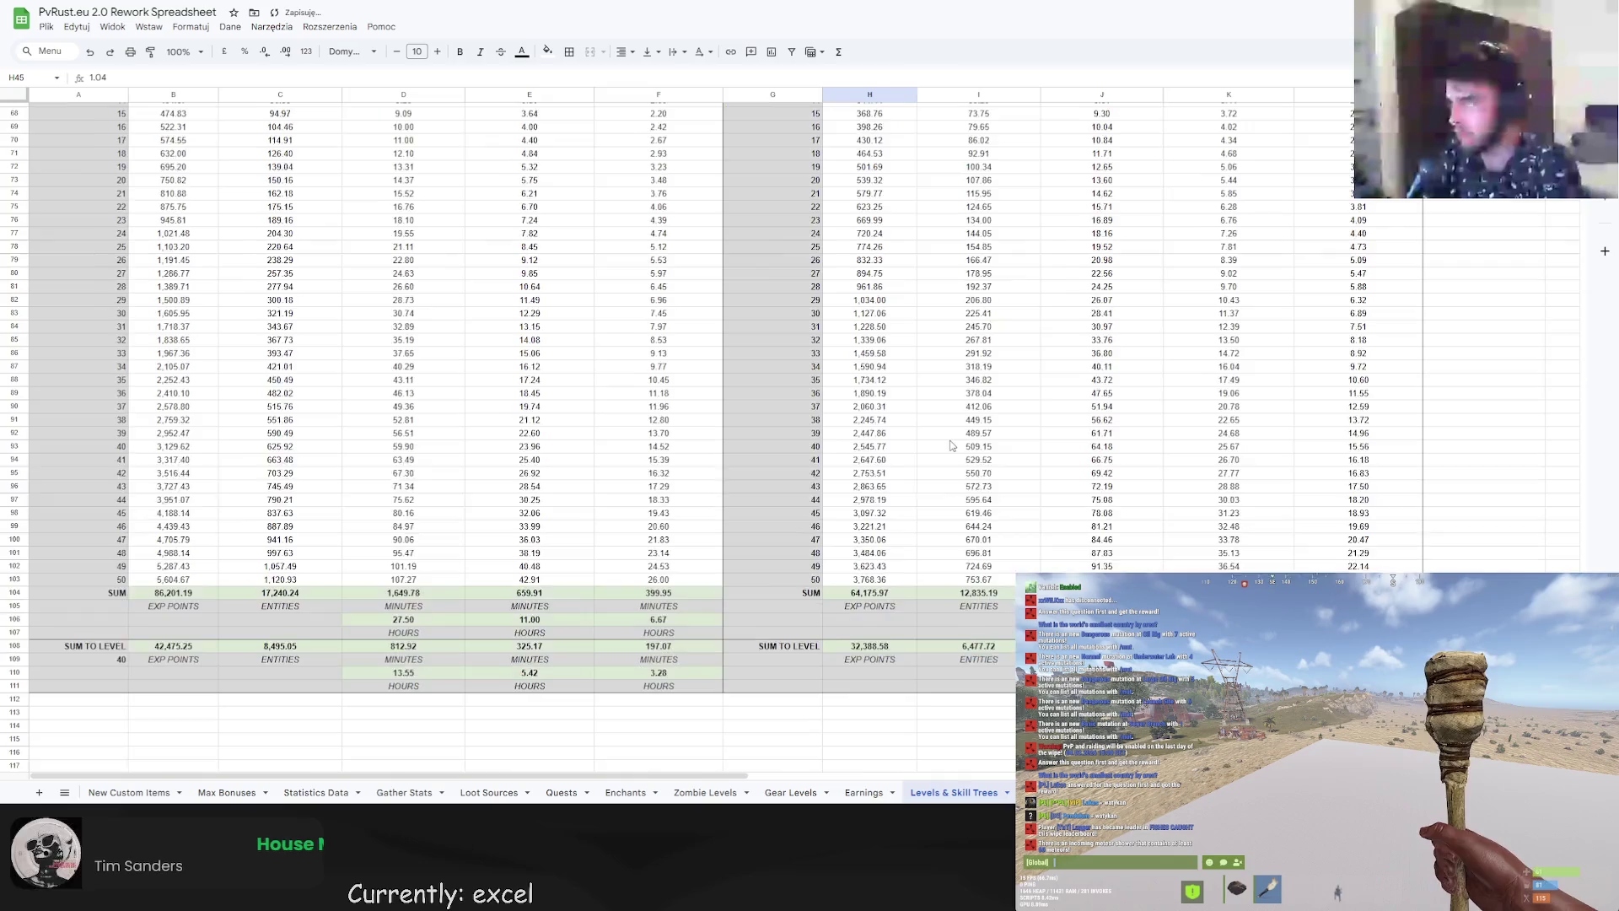
scroll(951, 445, up, 6)
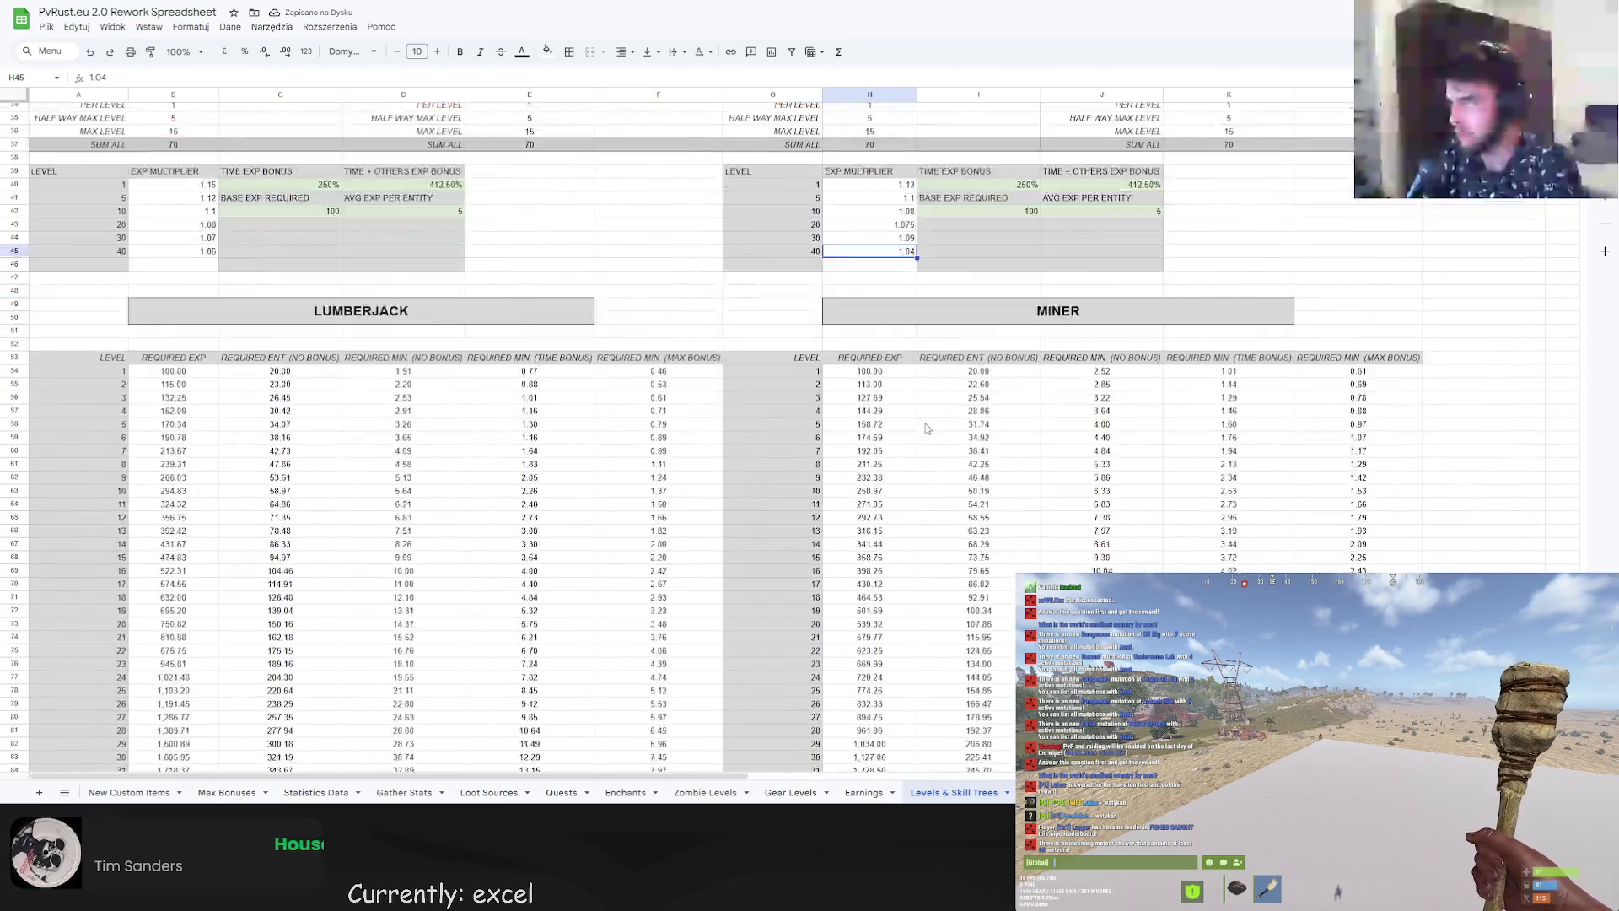
scroll(925, 428, down, 10)
scroll(923, 438, up, 9)
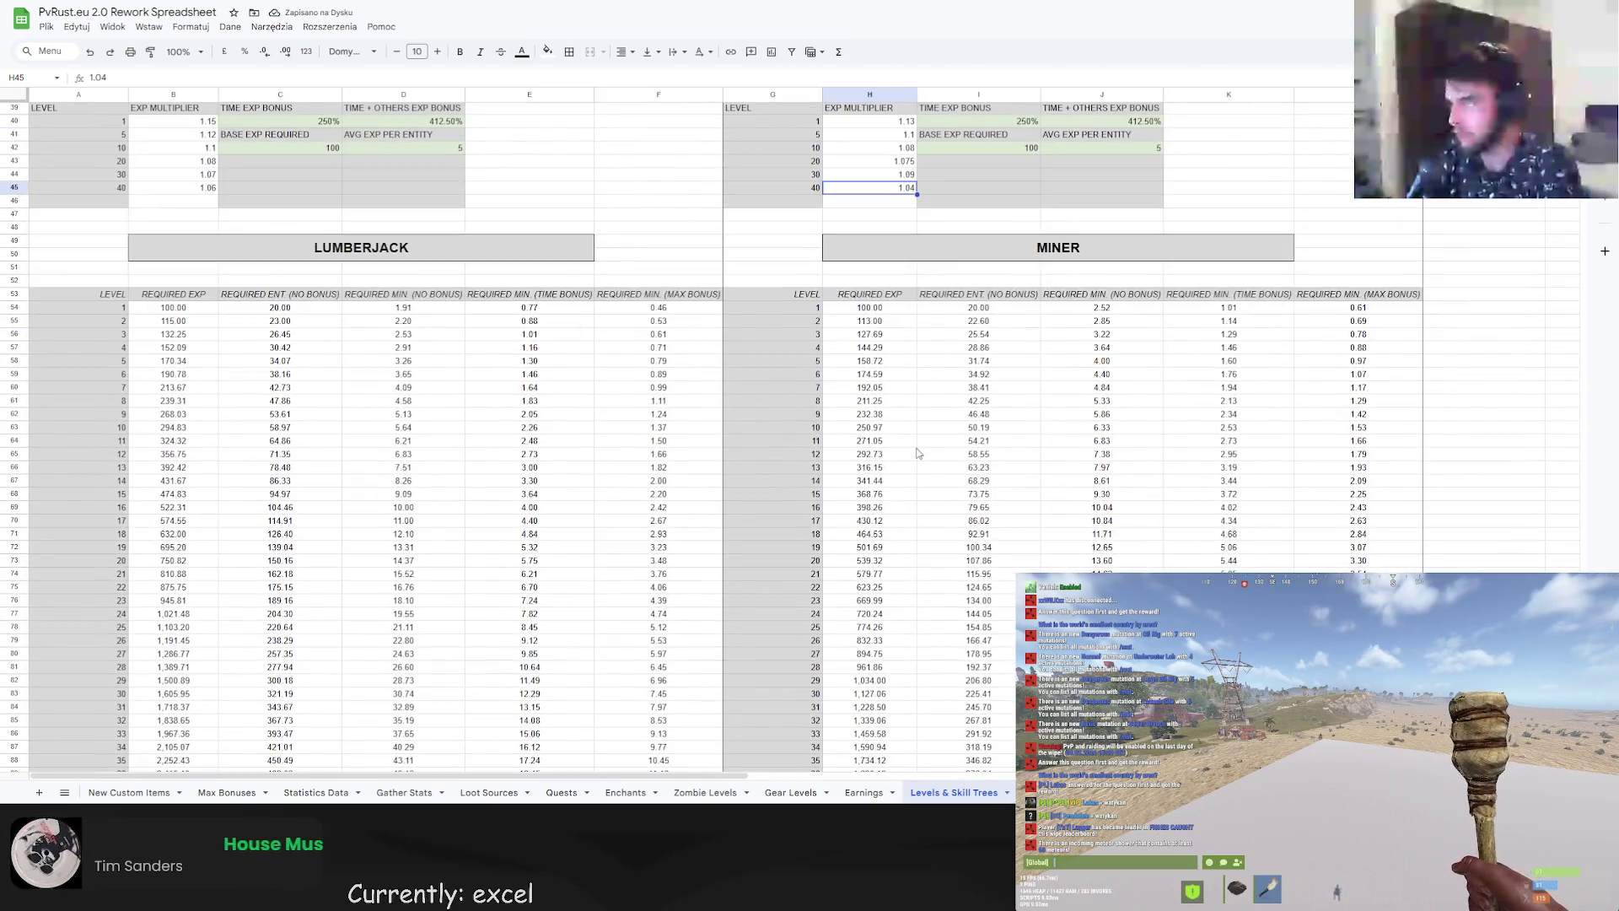
scroll(917, 454, down, 8)
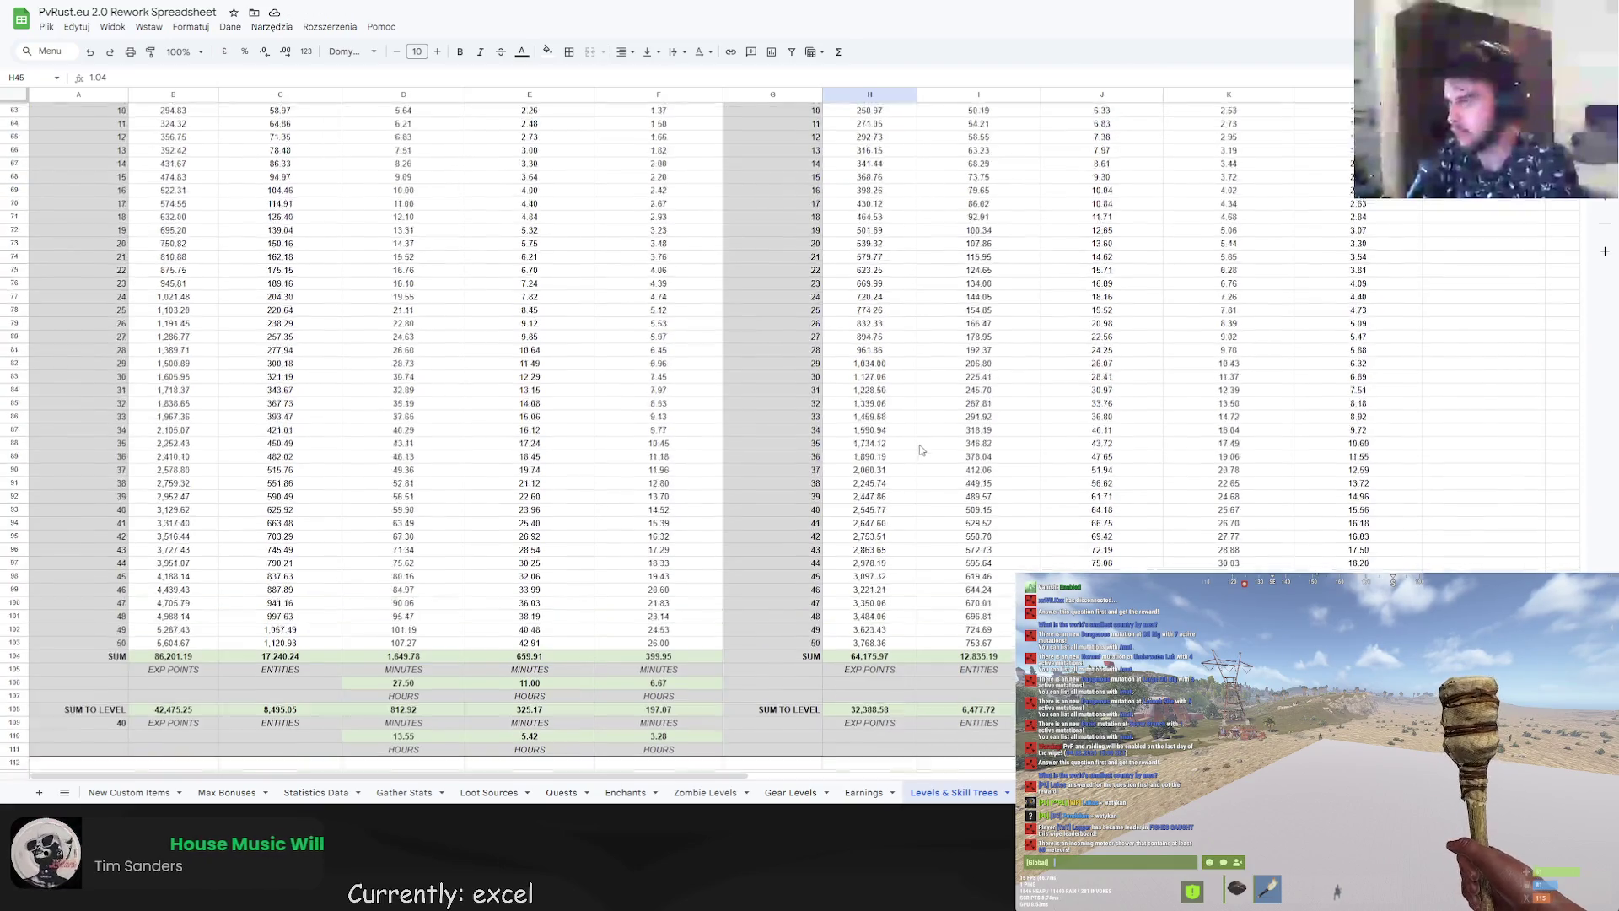
scroll(921, 450, up, 16)
Re-enter the miner level-30 multiplier, correcting a mistyped 1.09 to 1.08.
click(905, 494)
text(1.09)
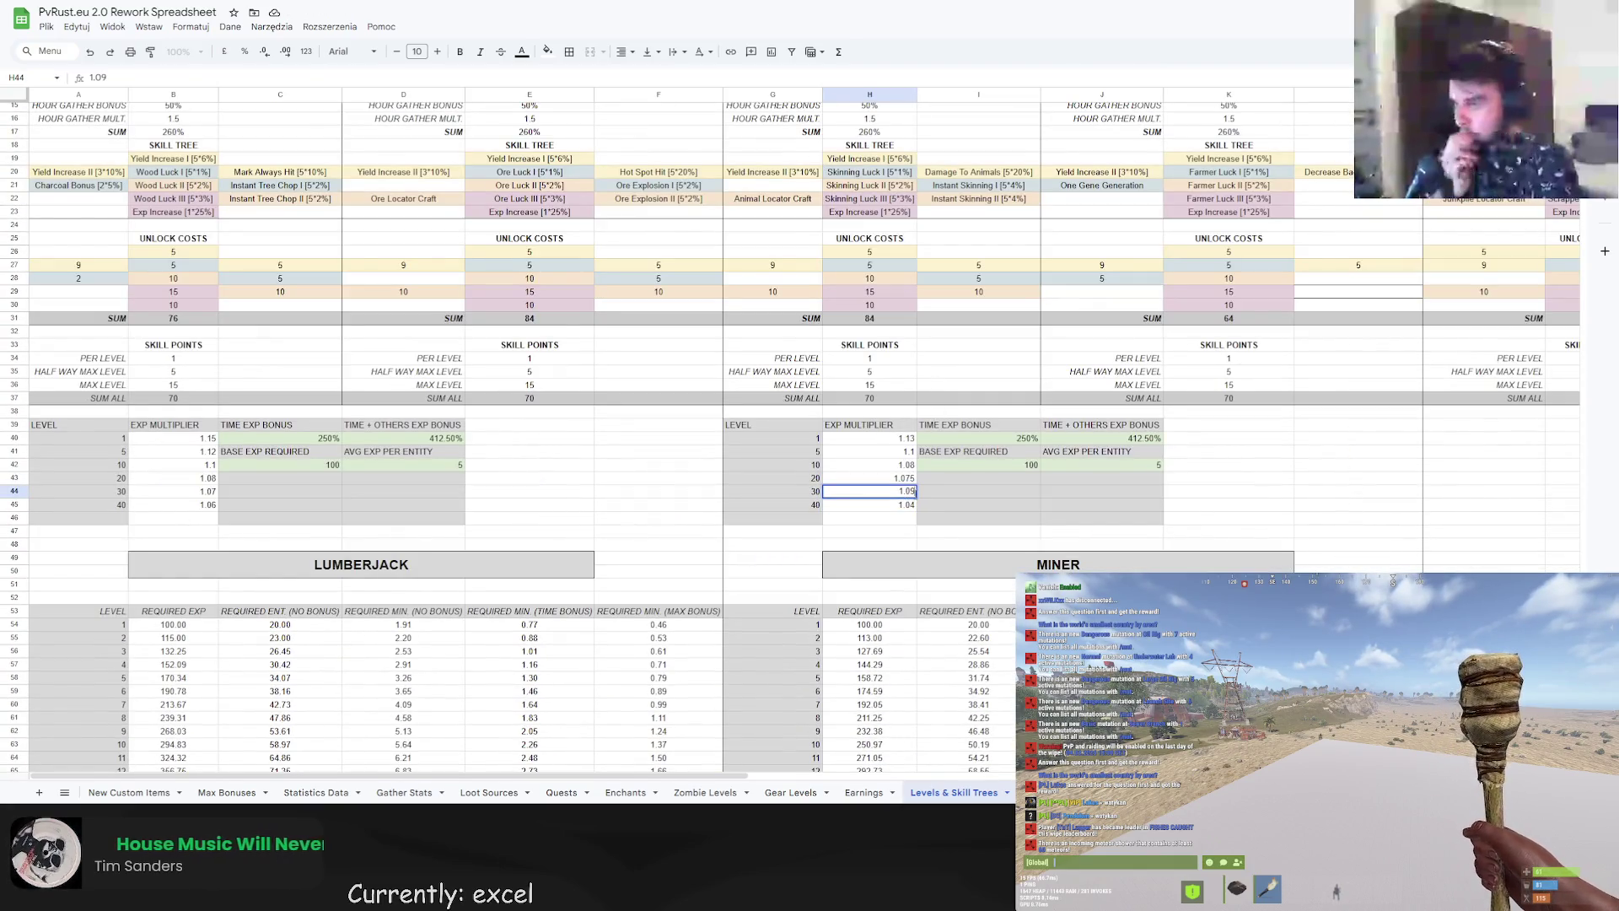
key(BackSpace)
text(8)
key(Return)
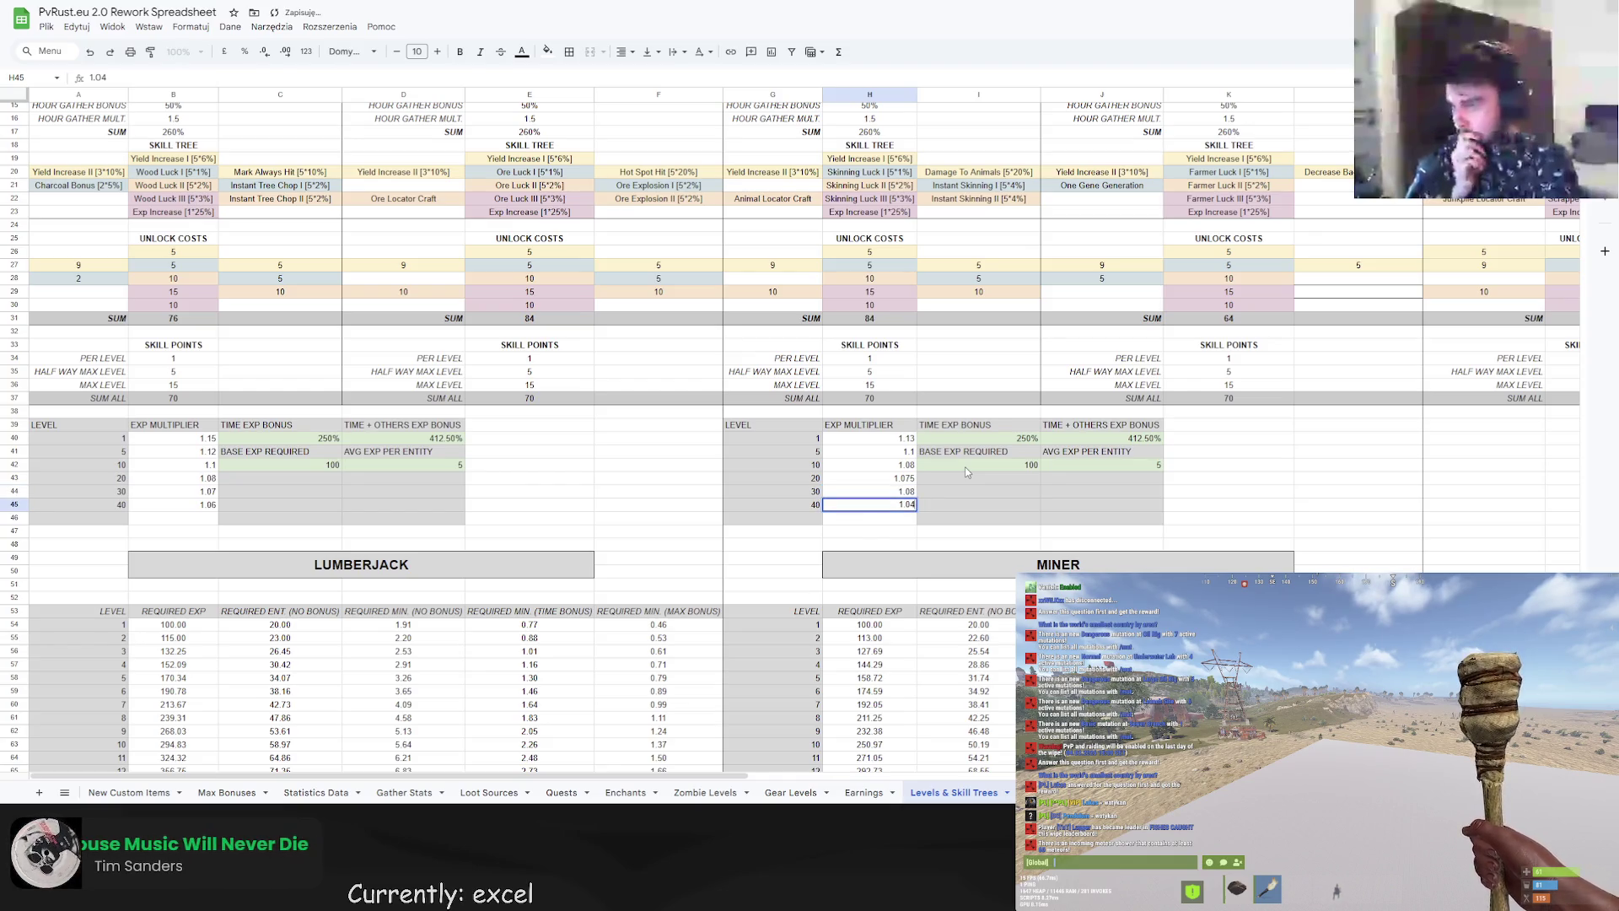
key(Down)
Set the miner's level-40 EXP multiplier to 1.08 and view the totals.
scroll(995, 459, down, 15)
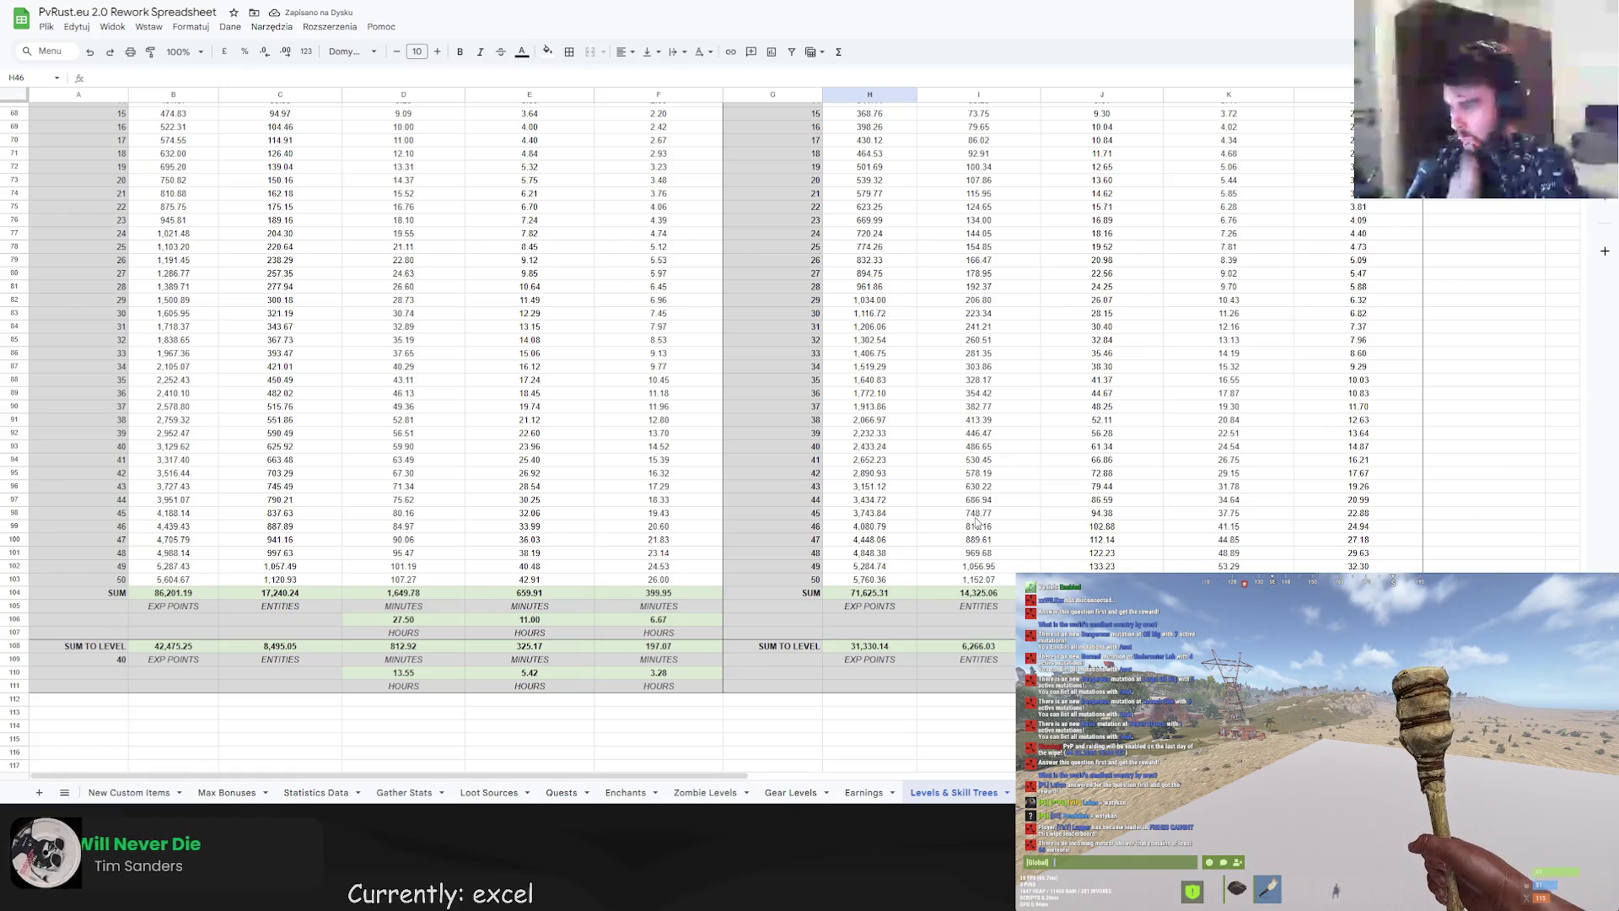
scroll(970, 472, up, 10)
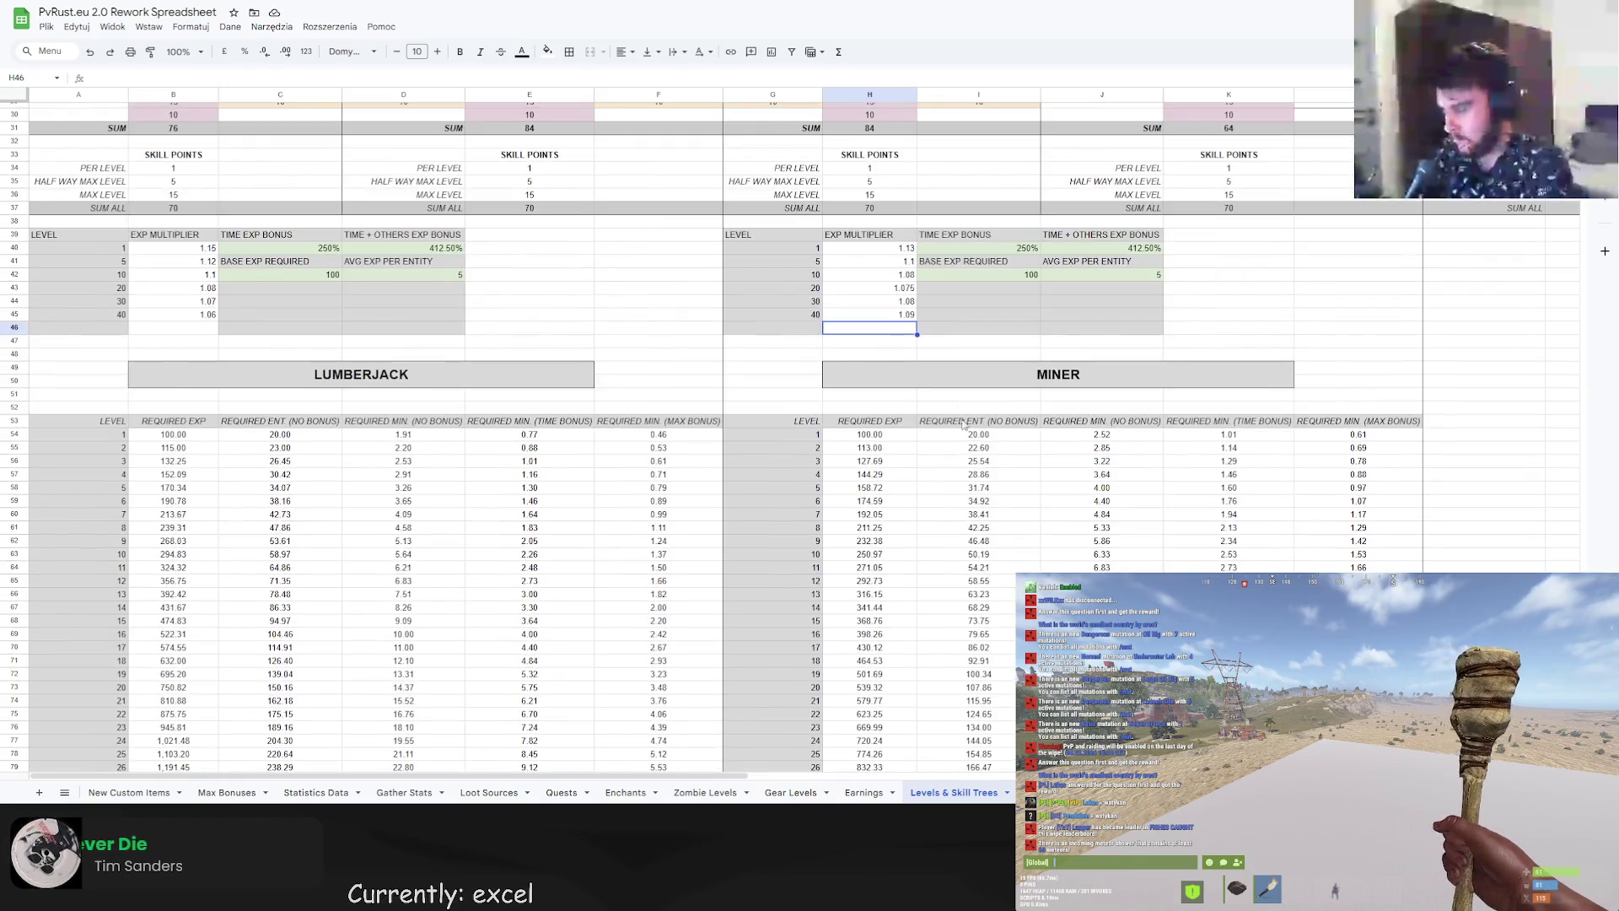
click(912, 301)
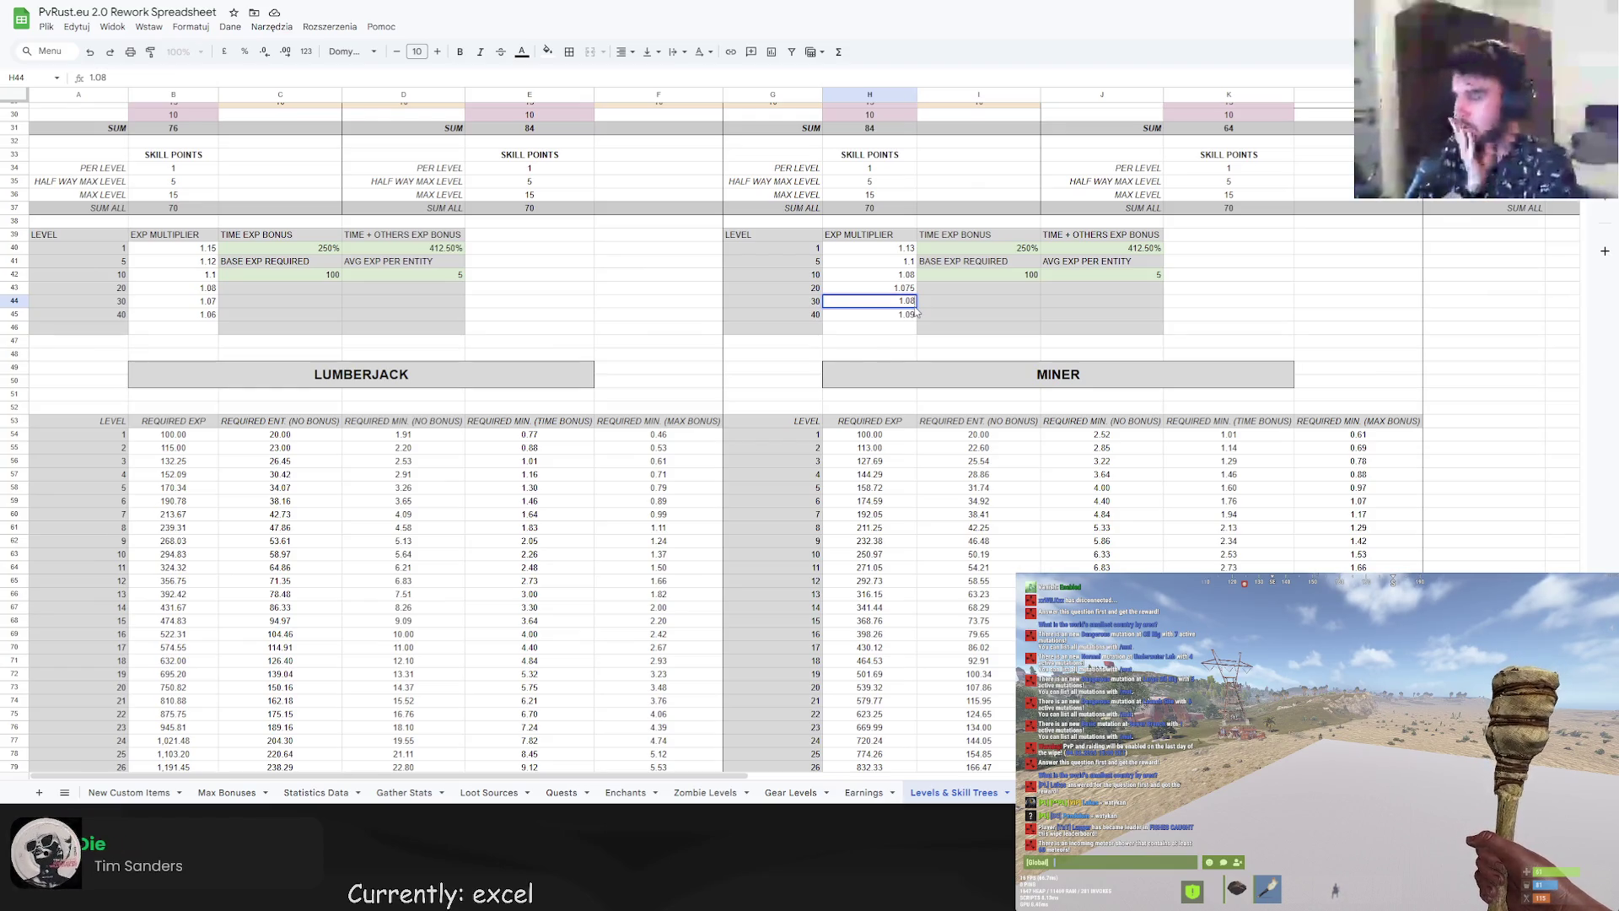
click(912, 314)
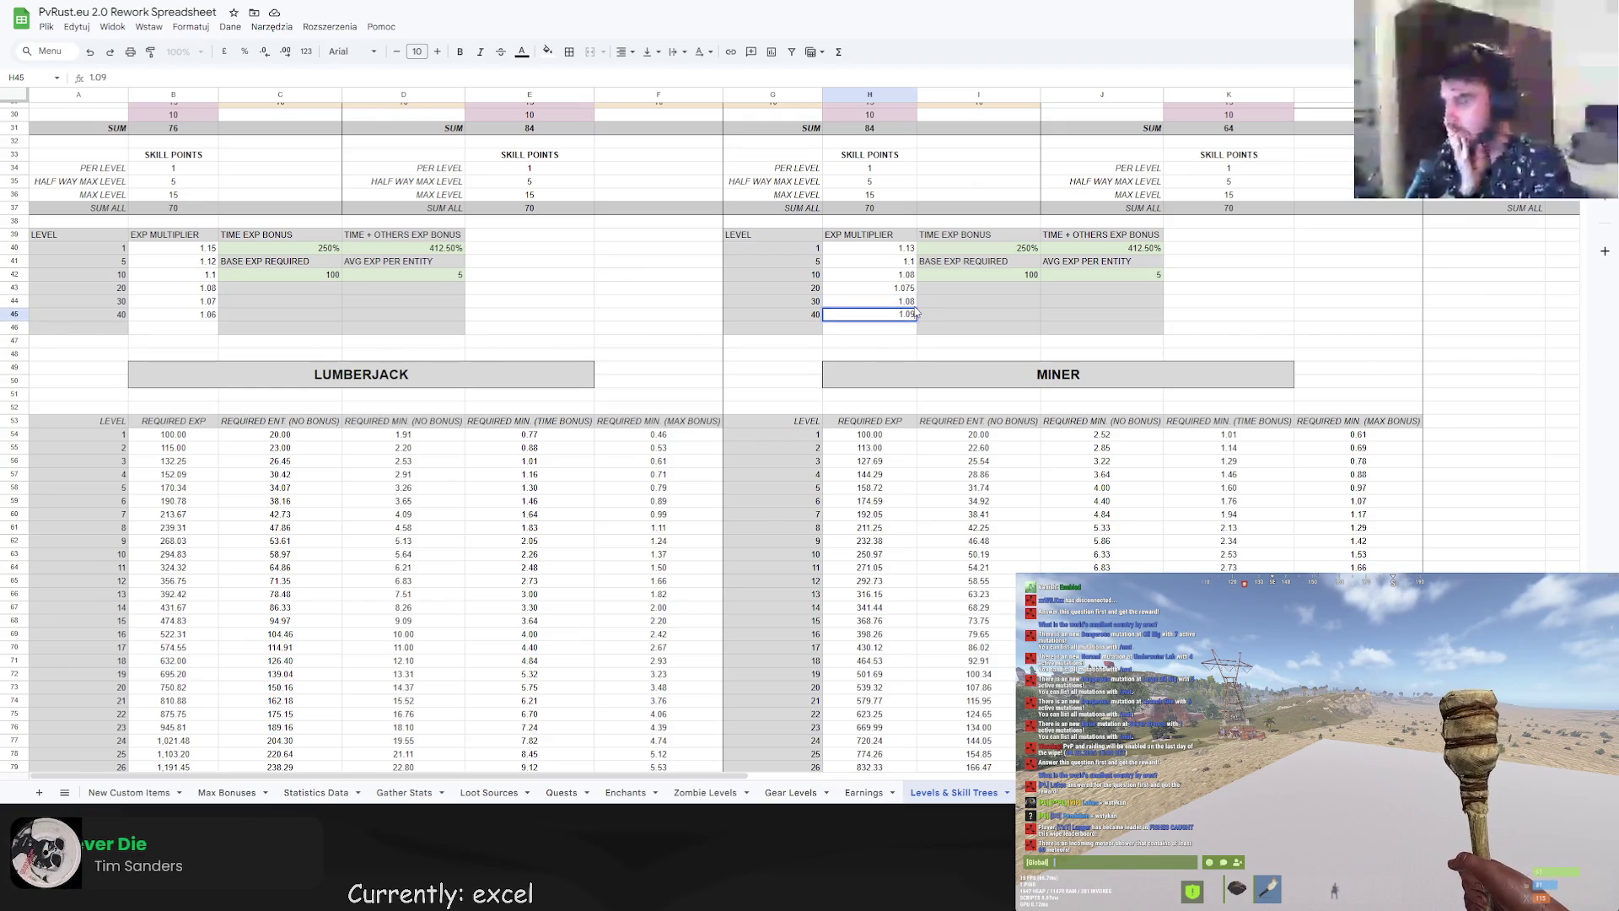
text(1.08)
key(Return)
scroll(996, 460, down, 11)
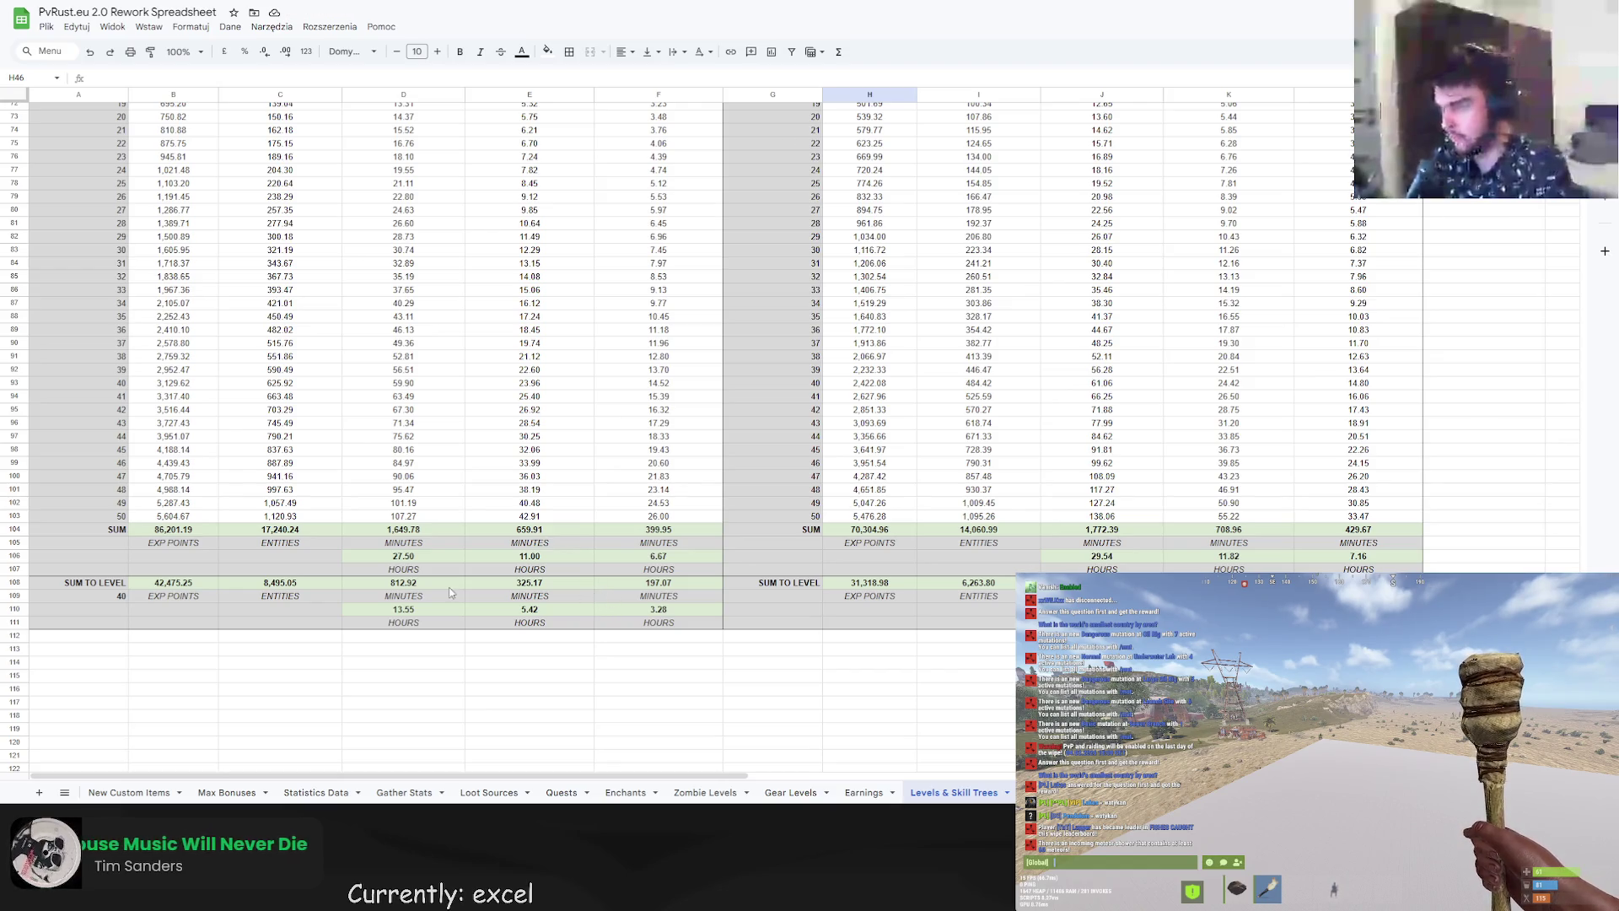
Try sum-to-level targets of 45, 50 and 25 in A109.
click(107, 599)
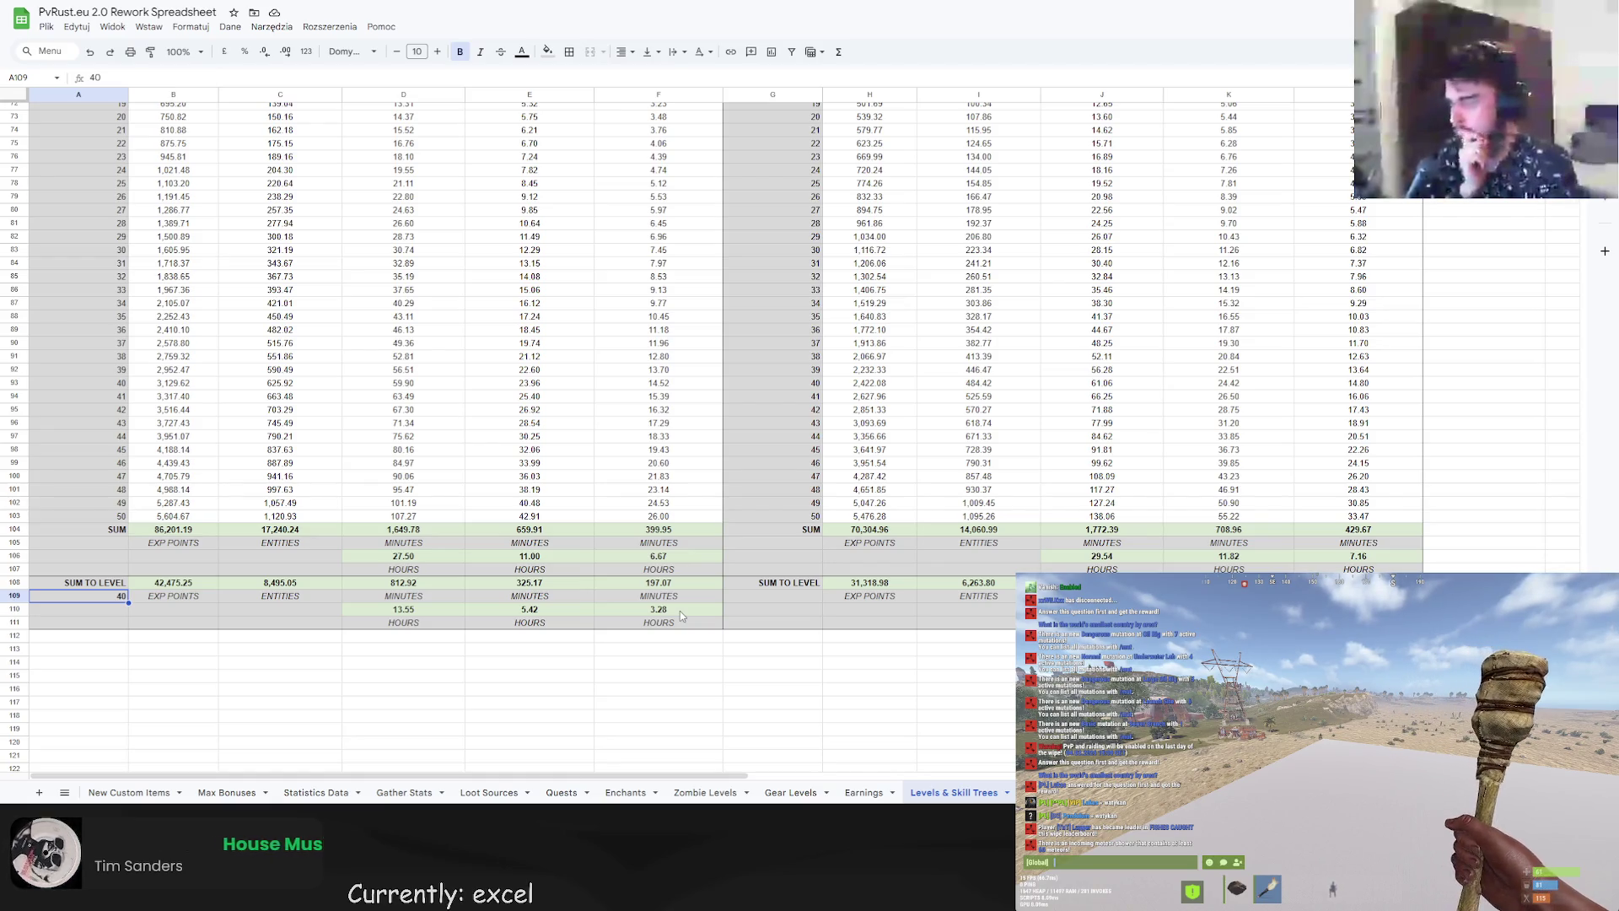
text(45)
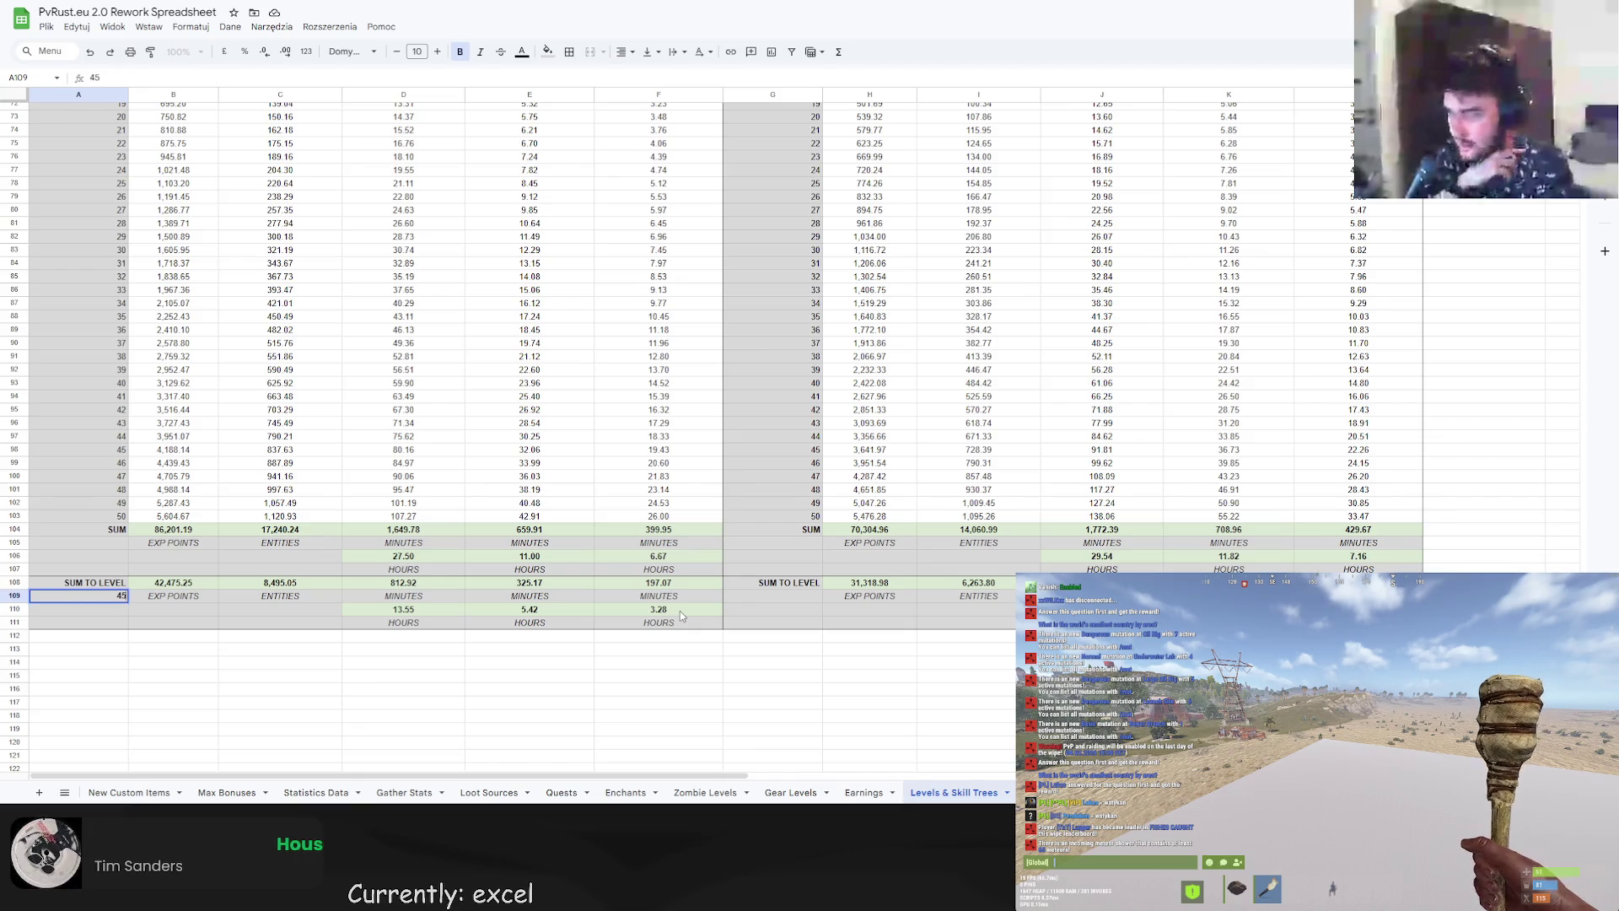
key(Return)
click(117, 598)
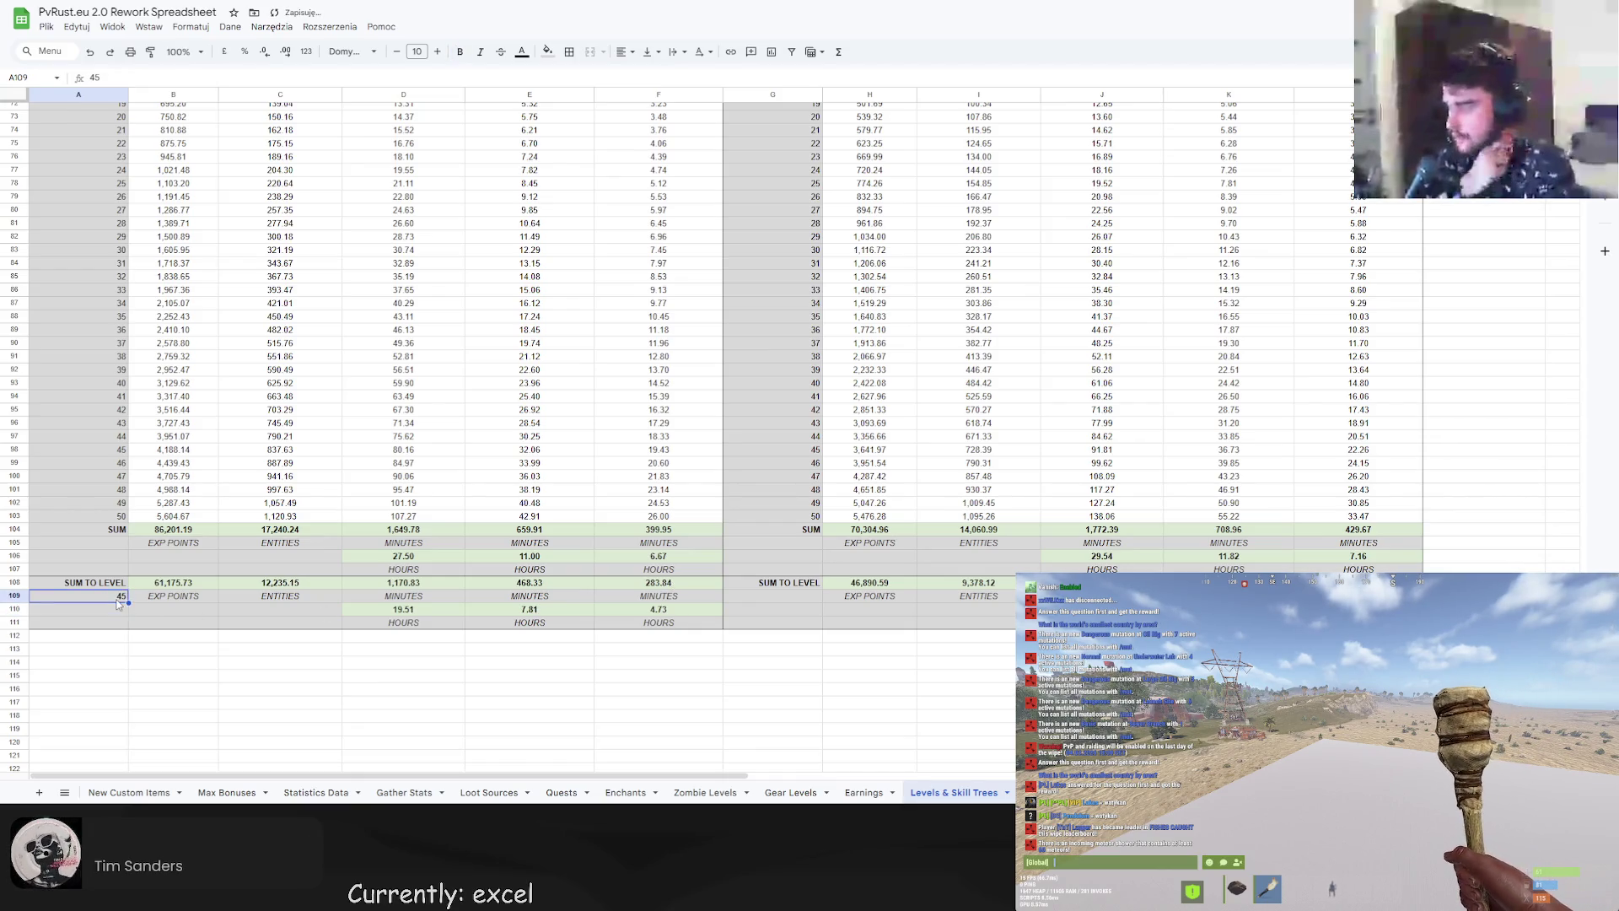
text(50)
key(Return)
click(117, 598)
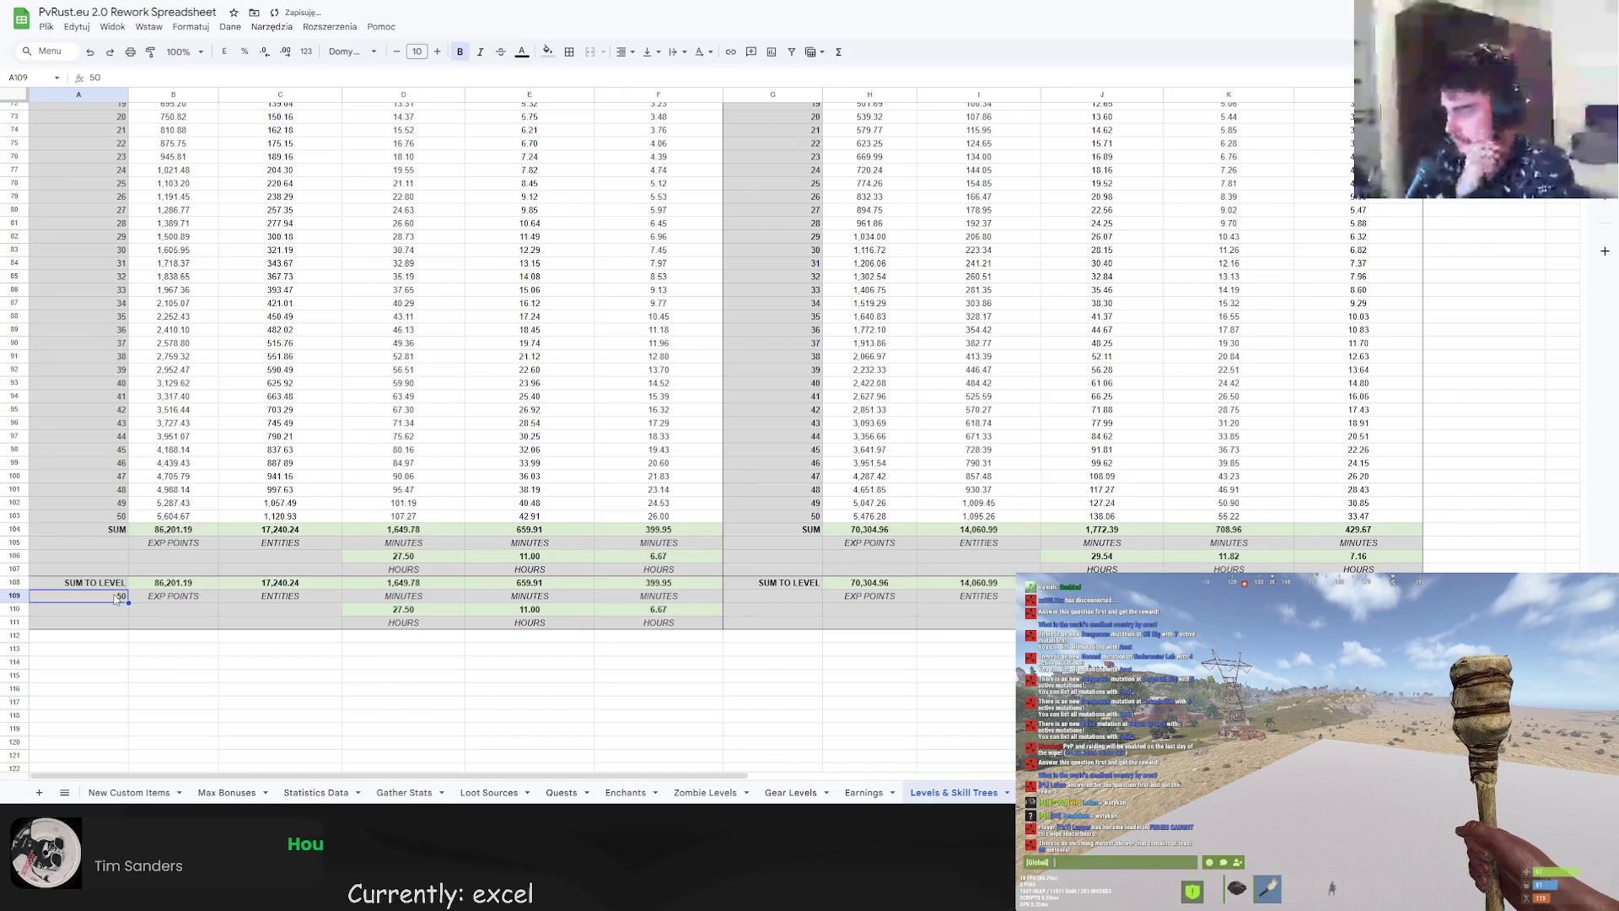
text(25)
key(Return)
Set the sum target to level 35 and inspect the miner's level-29 required EXP formula.
click(117, 598)
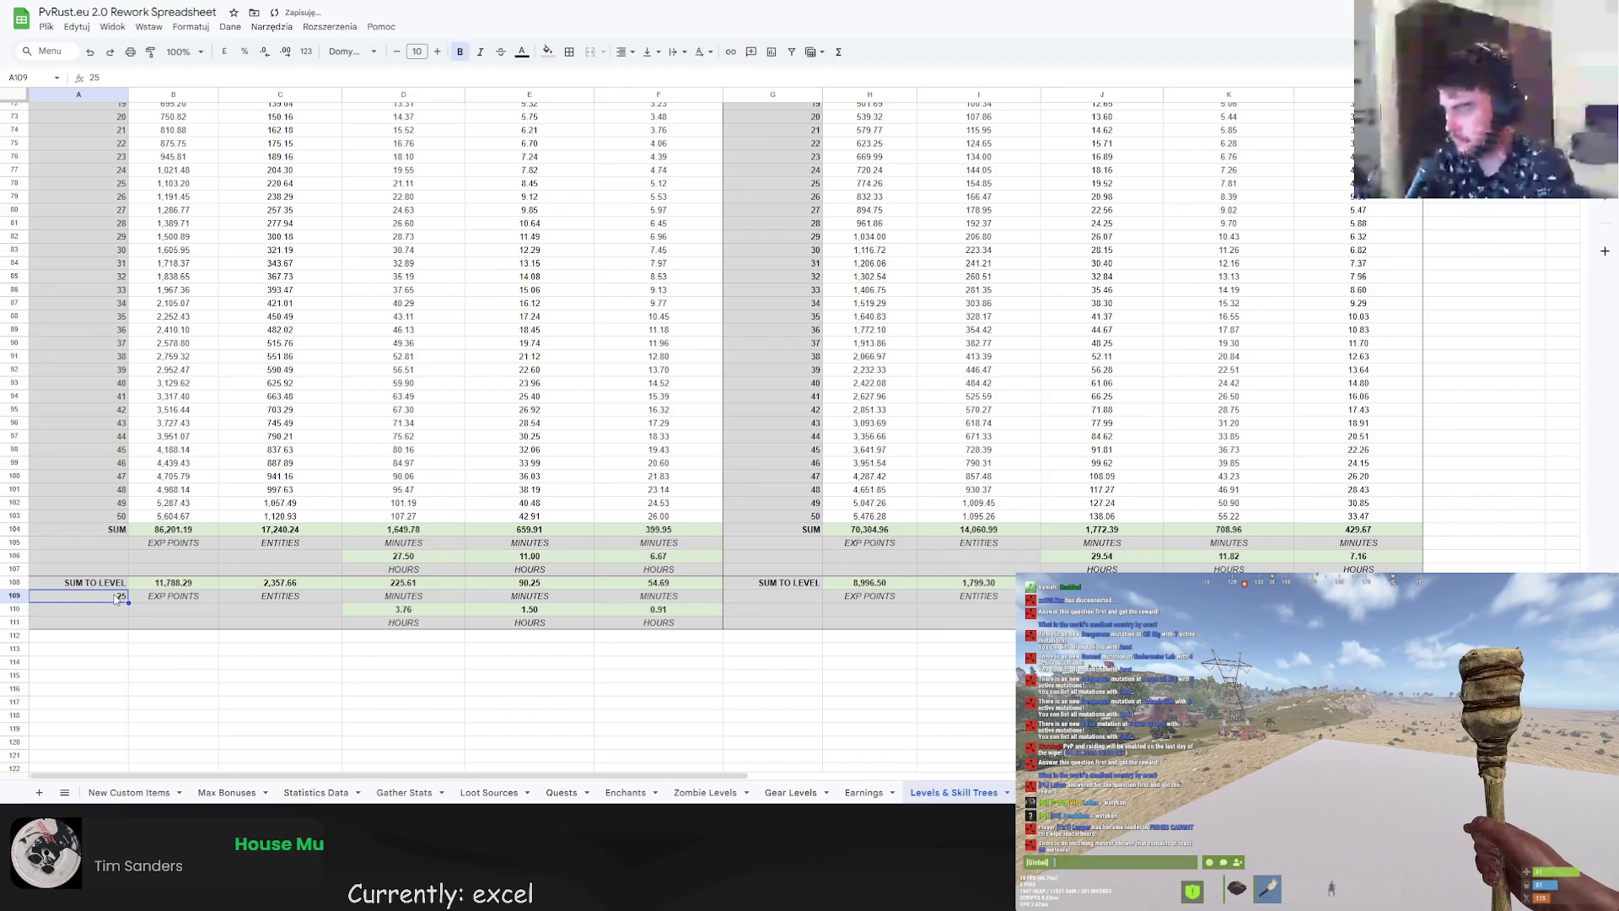
key(Return)
click(117, 598)
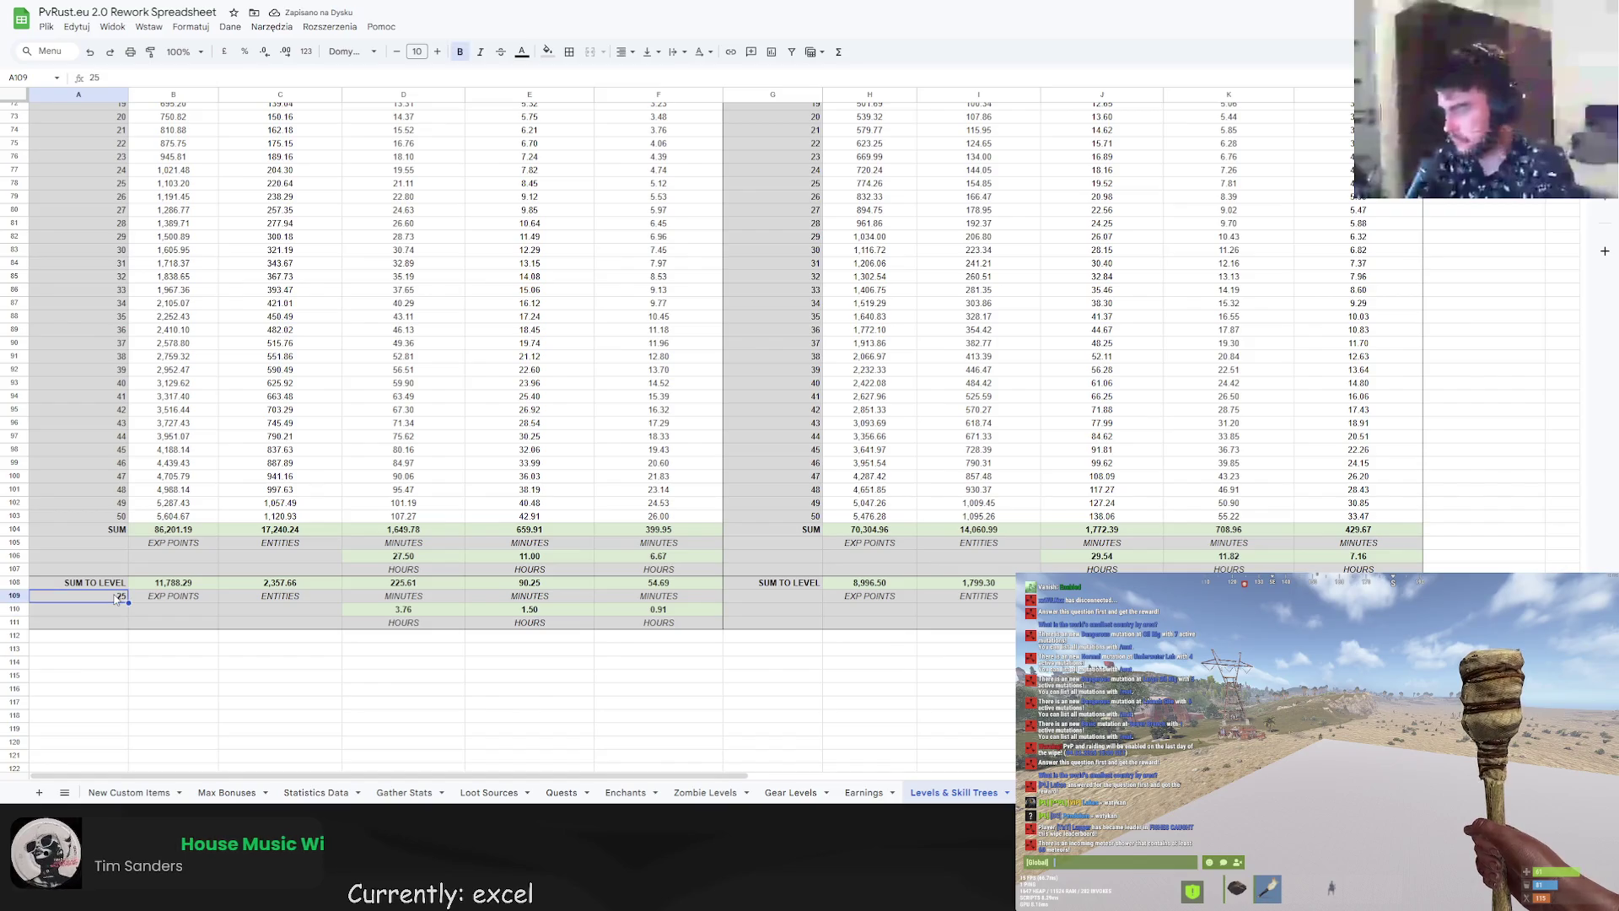
text(35)
key(Return)
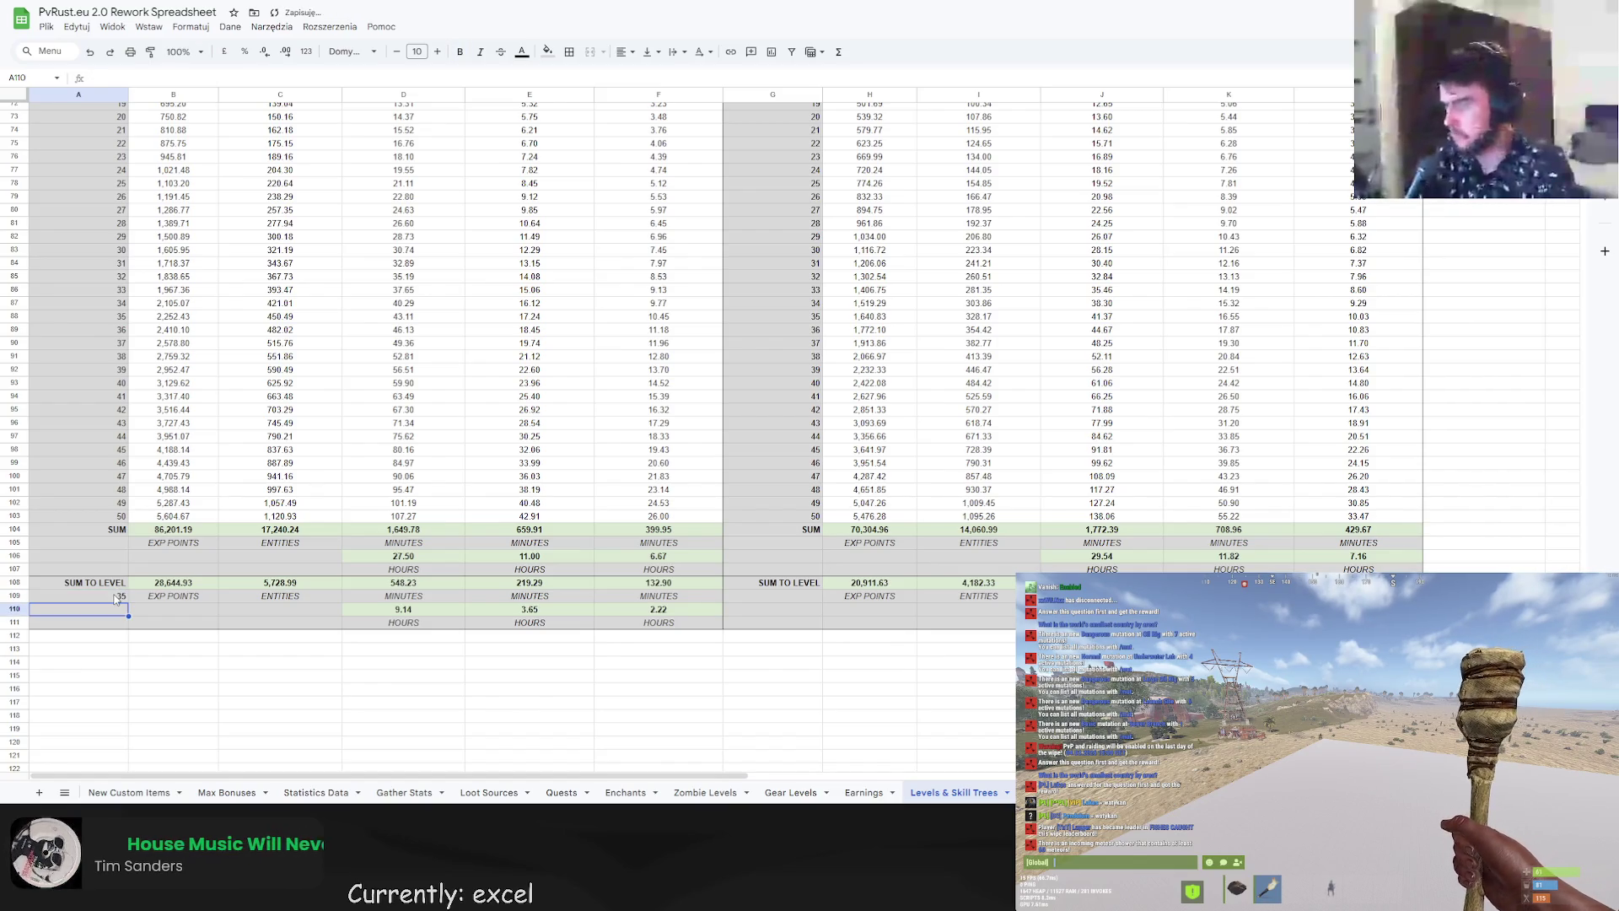
scroll(876, 496, up, 3)
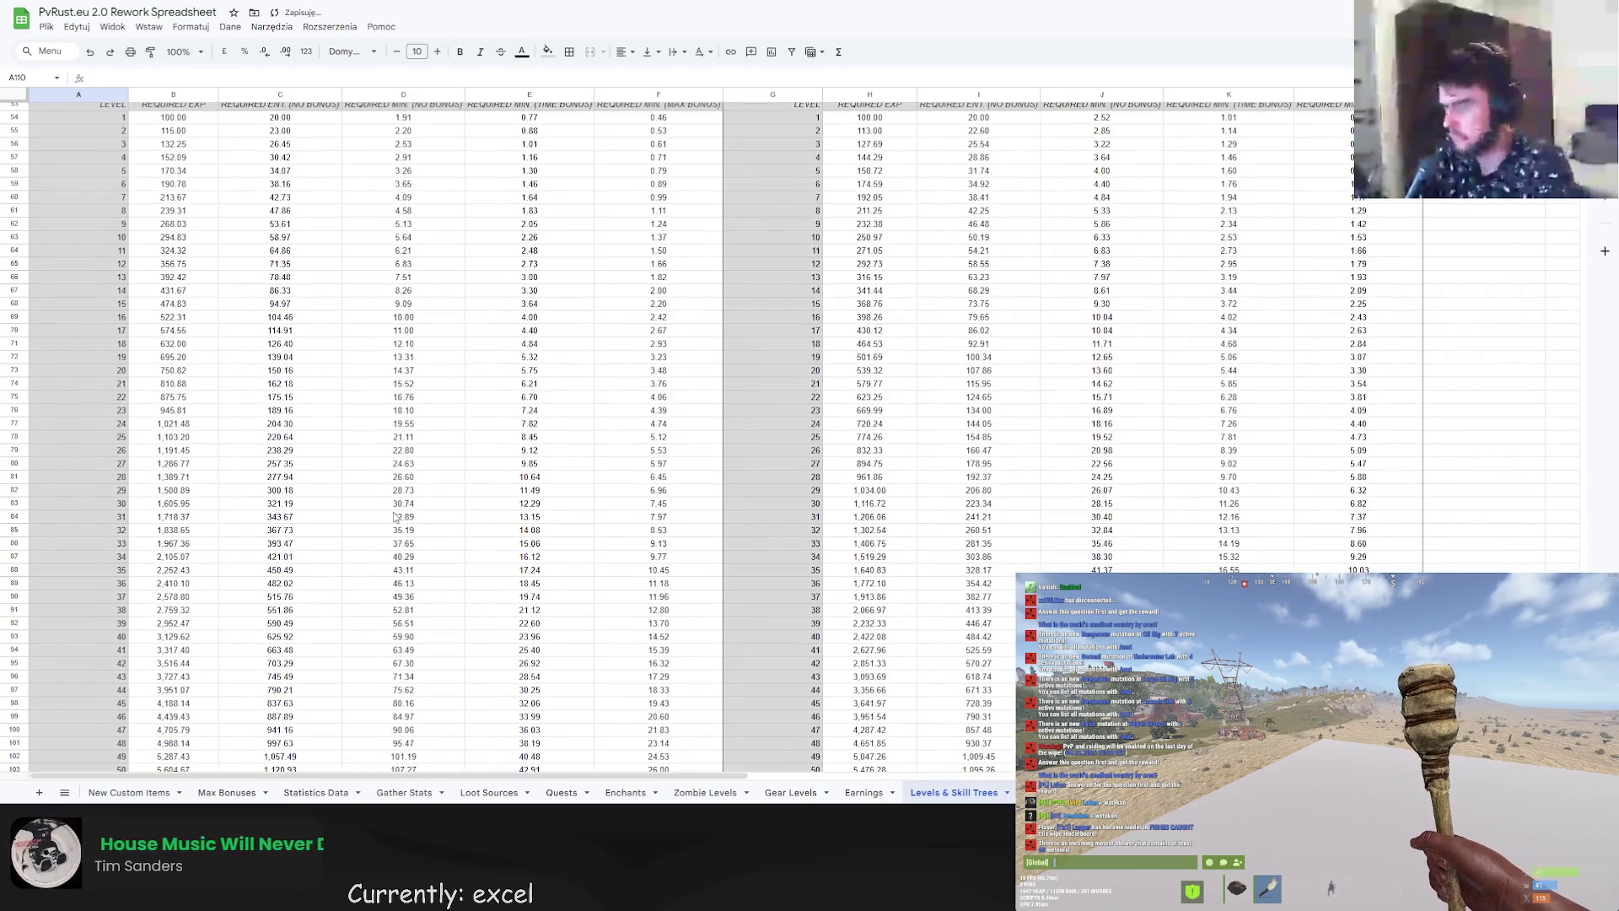
click(876, 493)
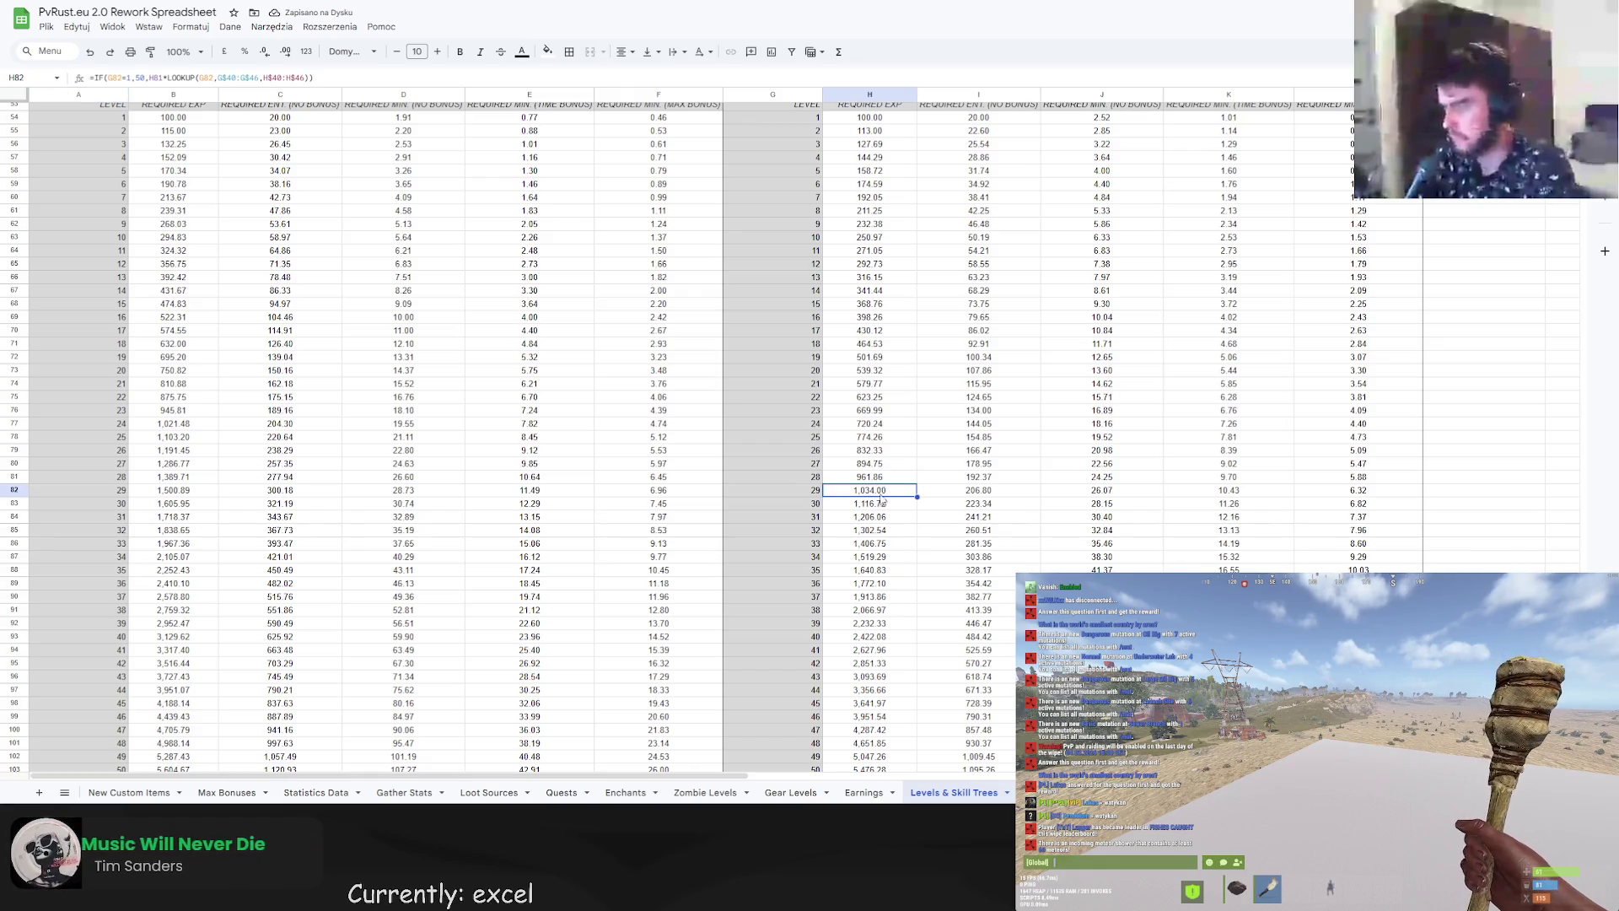
Try a sum-to-level target of 10 in A109.
scroll(878, 503, up, 3)
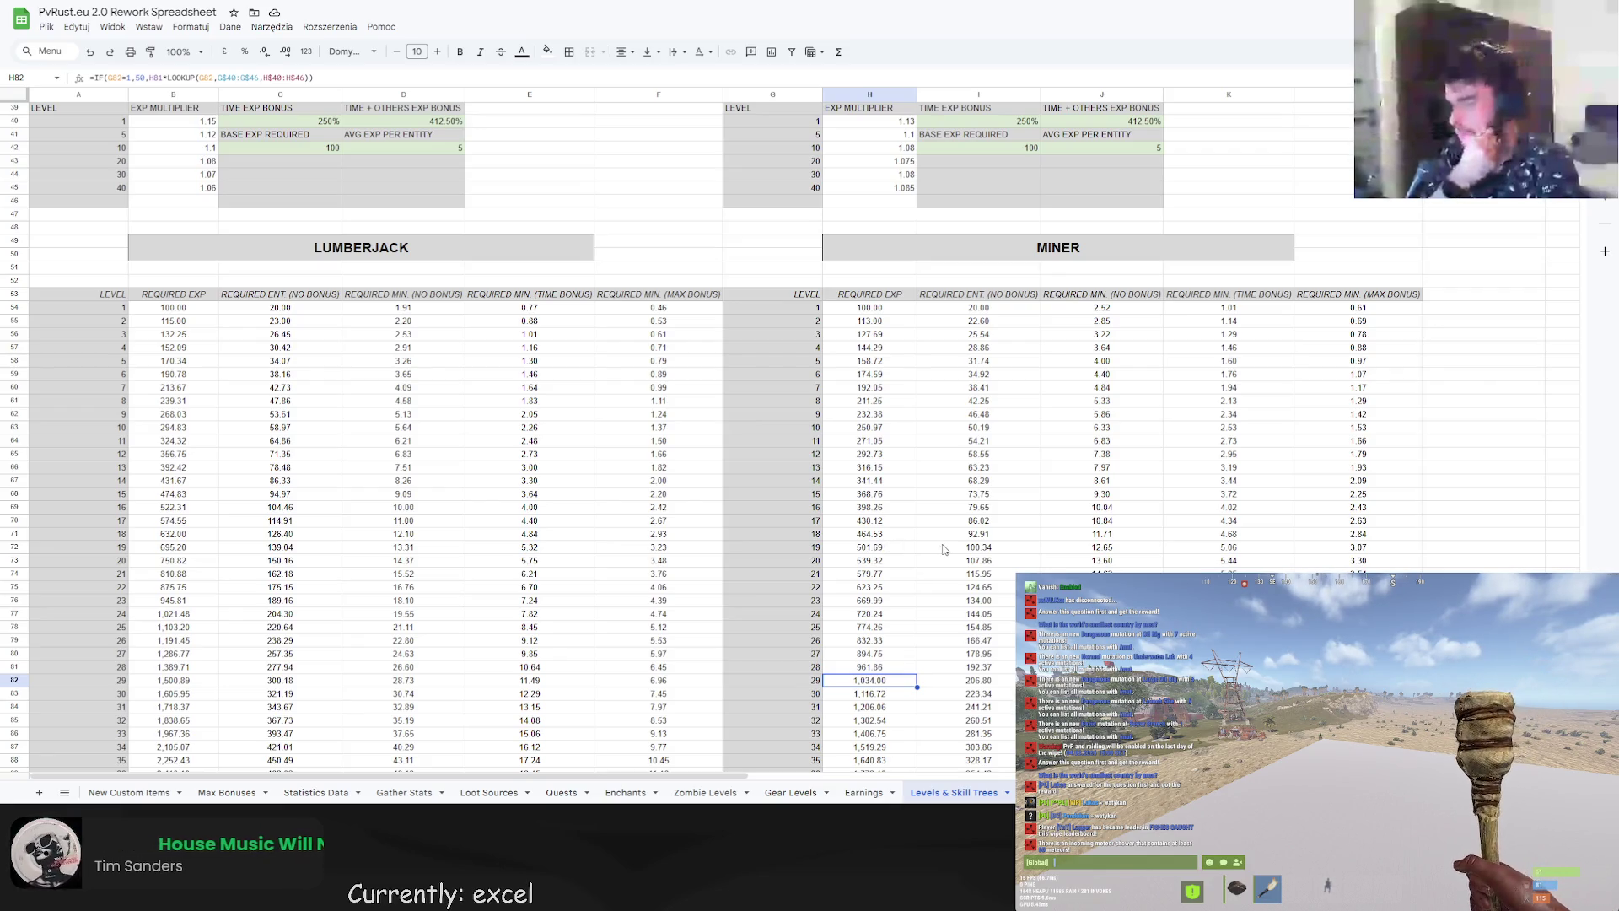
scroll(868, 616, down, 5)
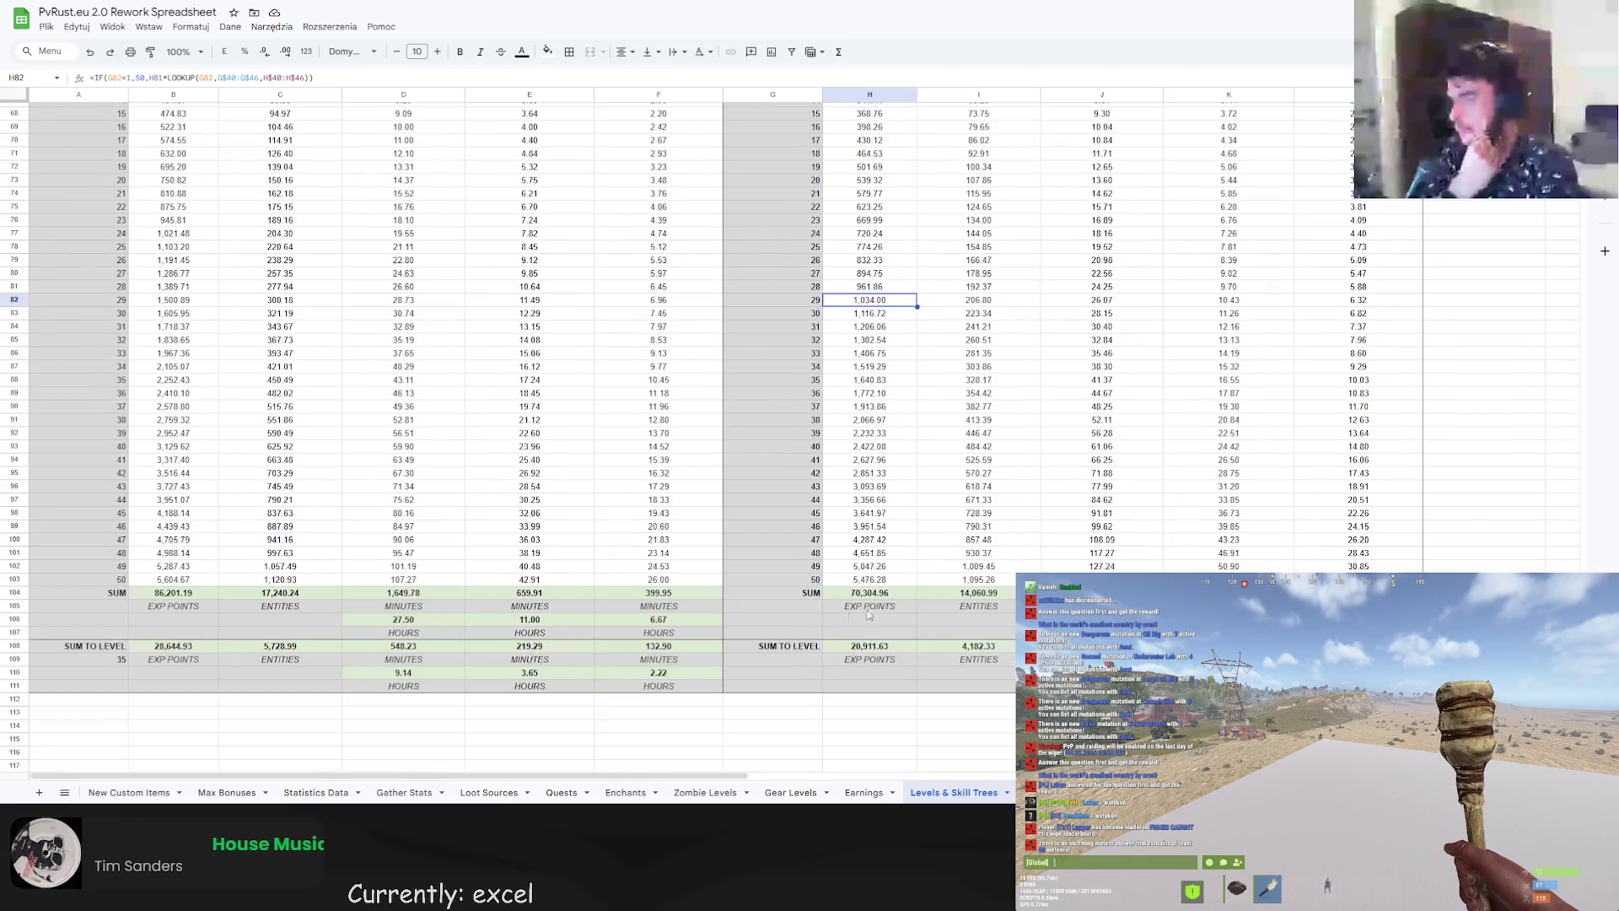
click(122, 660)
text(10)
key(Return)
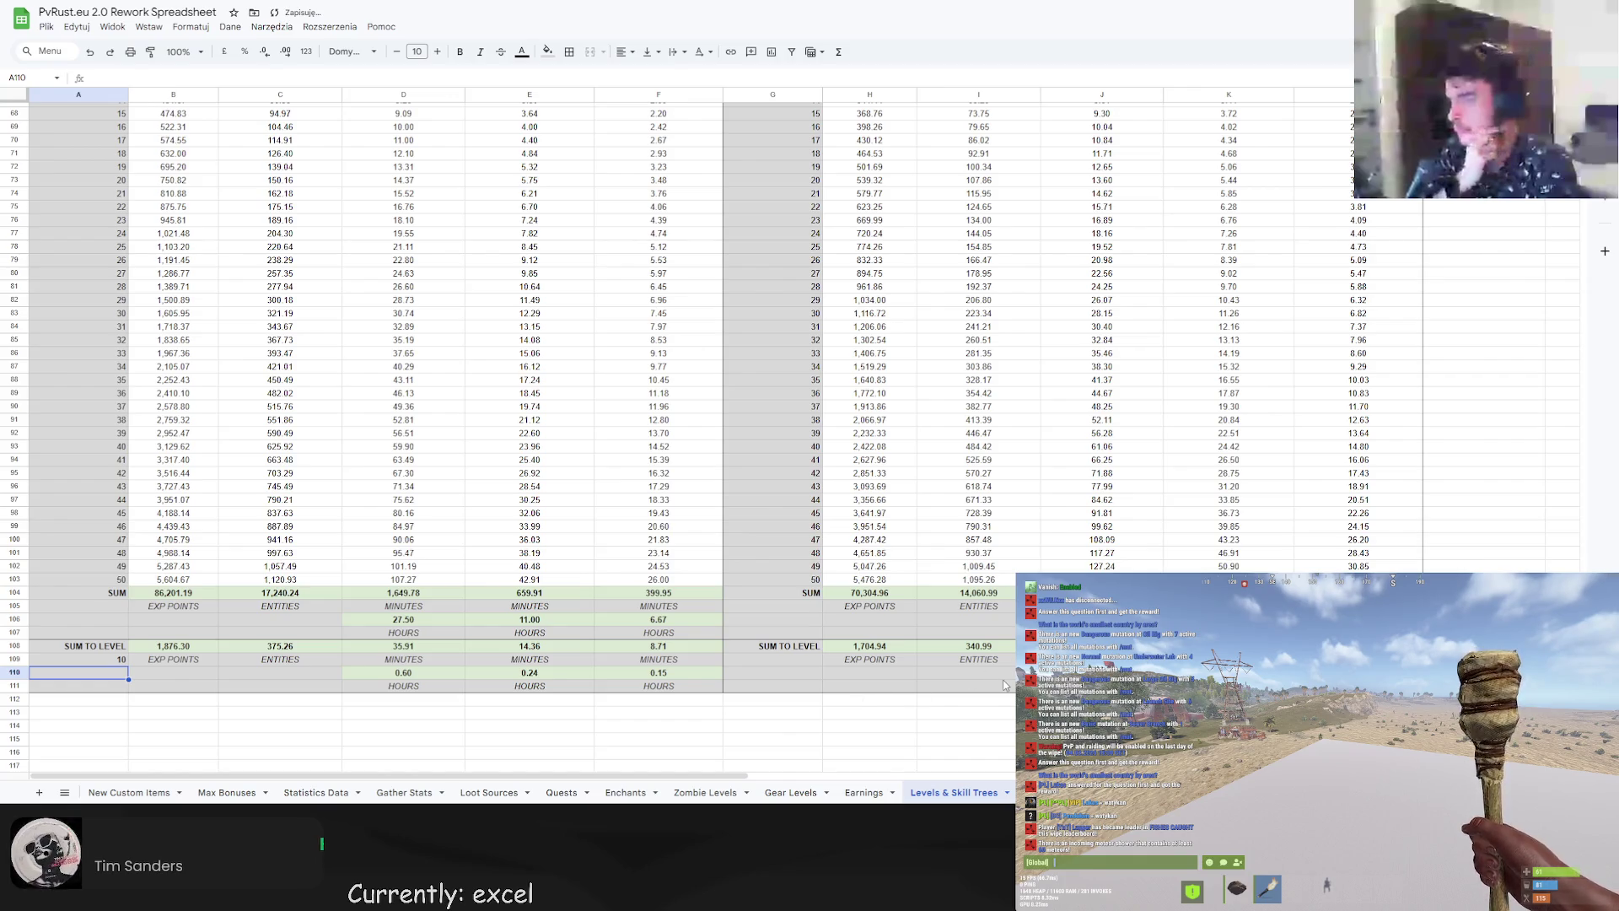
Set the sum target to level 5, yielding 669.68 lumberjack versus 643.70 miner EXP.
scroll(1004, 685, up, 5)
scroll(1004, 684, down, 5)
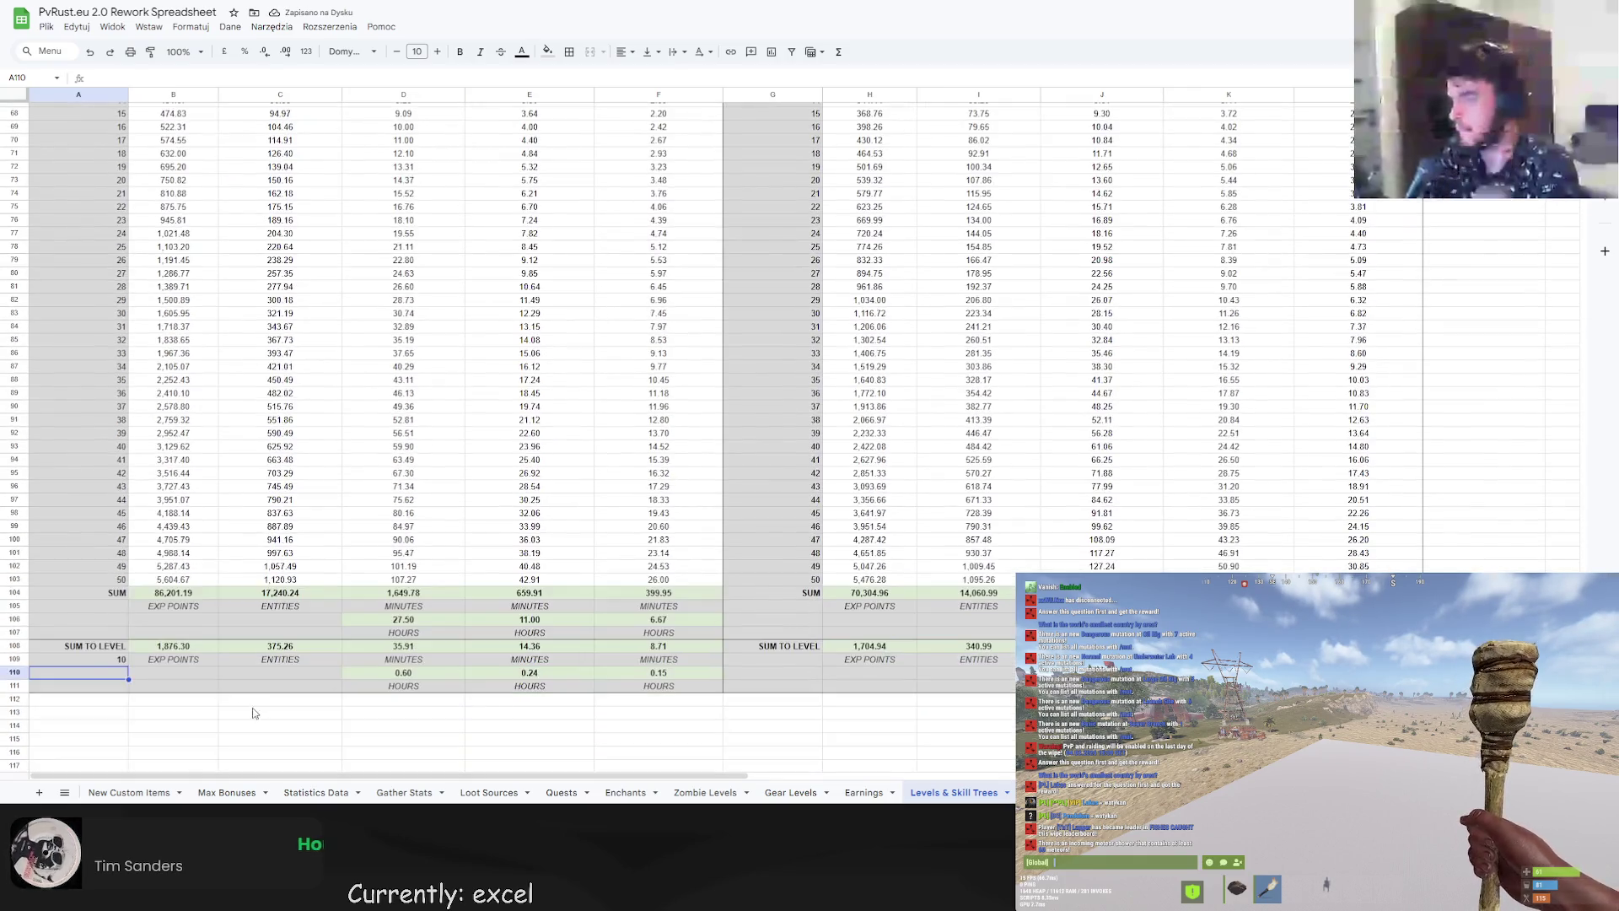
click(118, 658)
text(5)
key(Return)
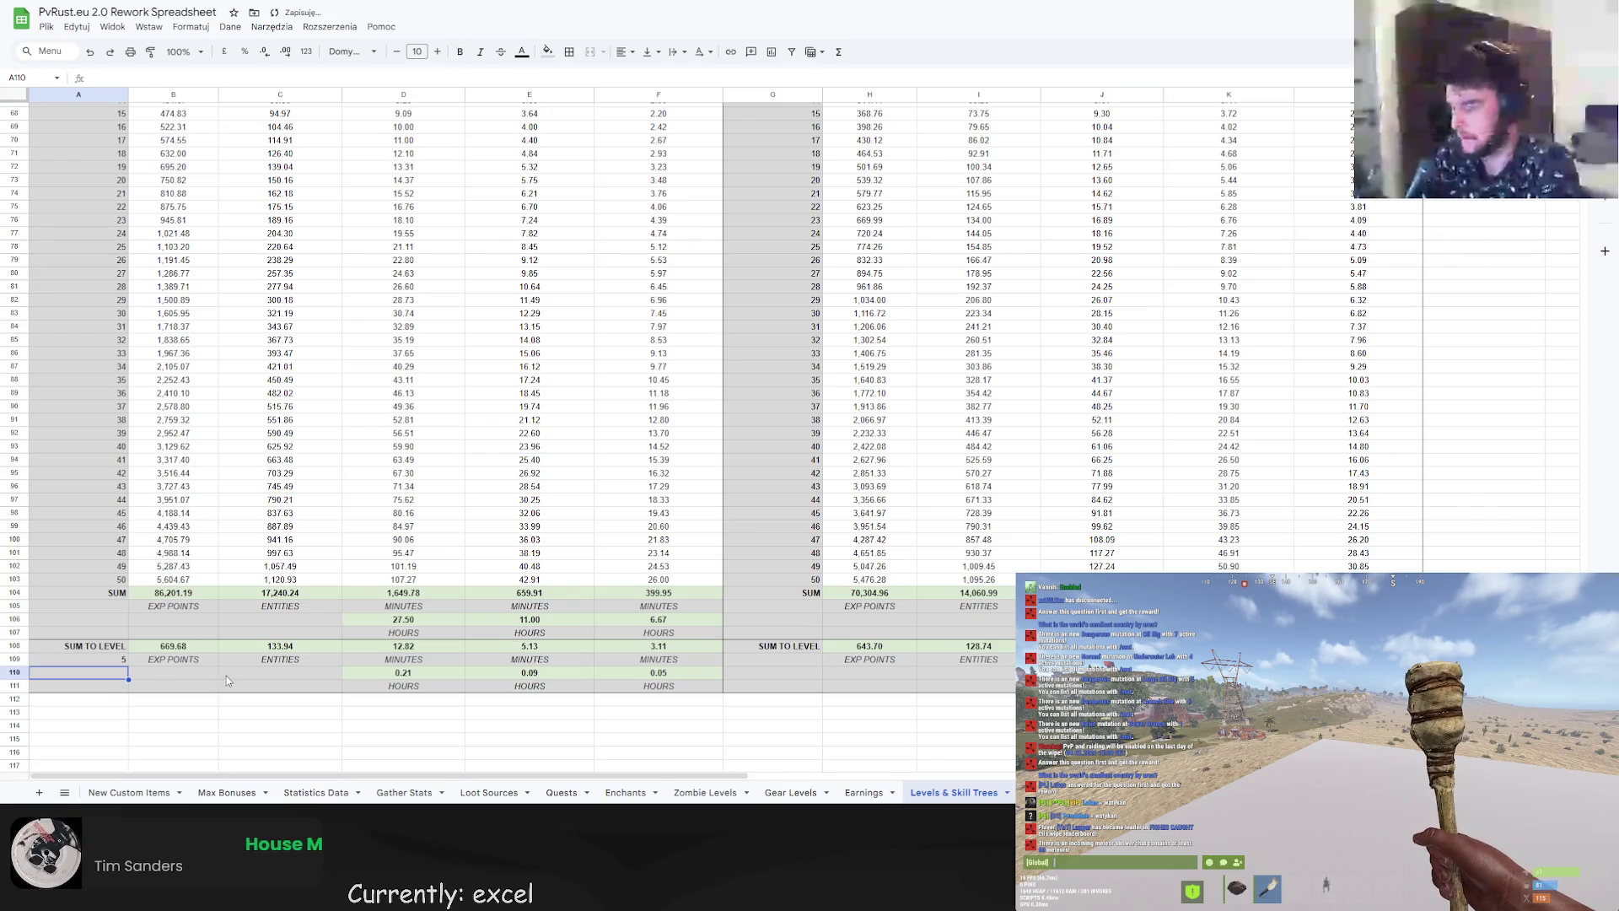
scroll(310, 675, up, 10)
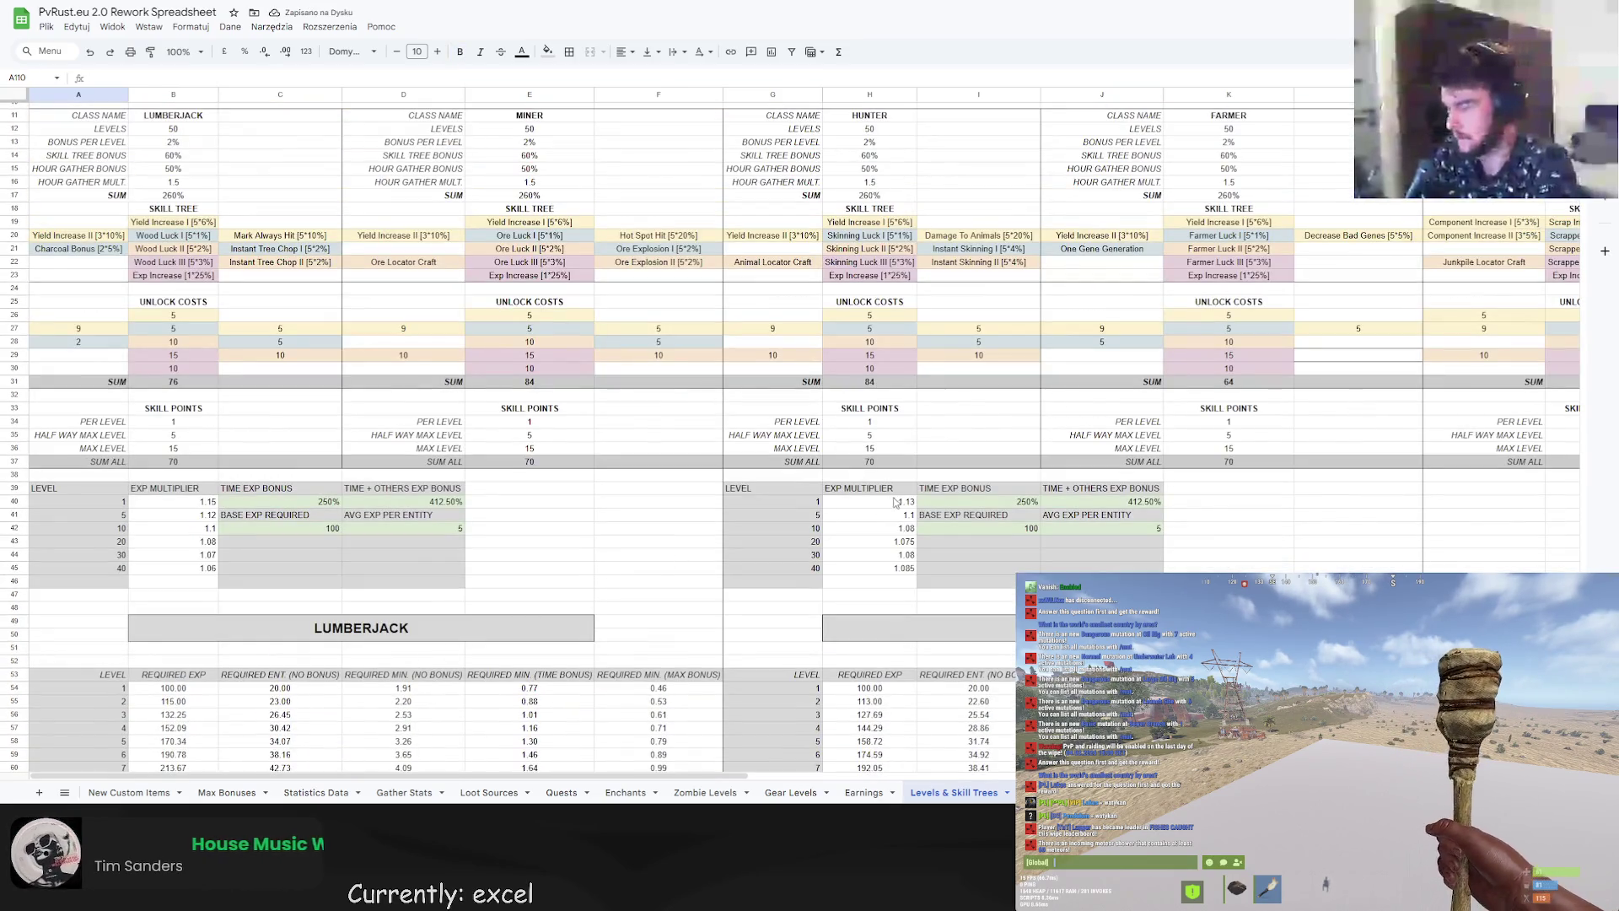
Set the miner's level-1 EXP multiplier to 1.1 and review the sum rows.
click(905, 502)
text(1.1)
key(Return)
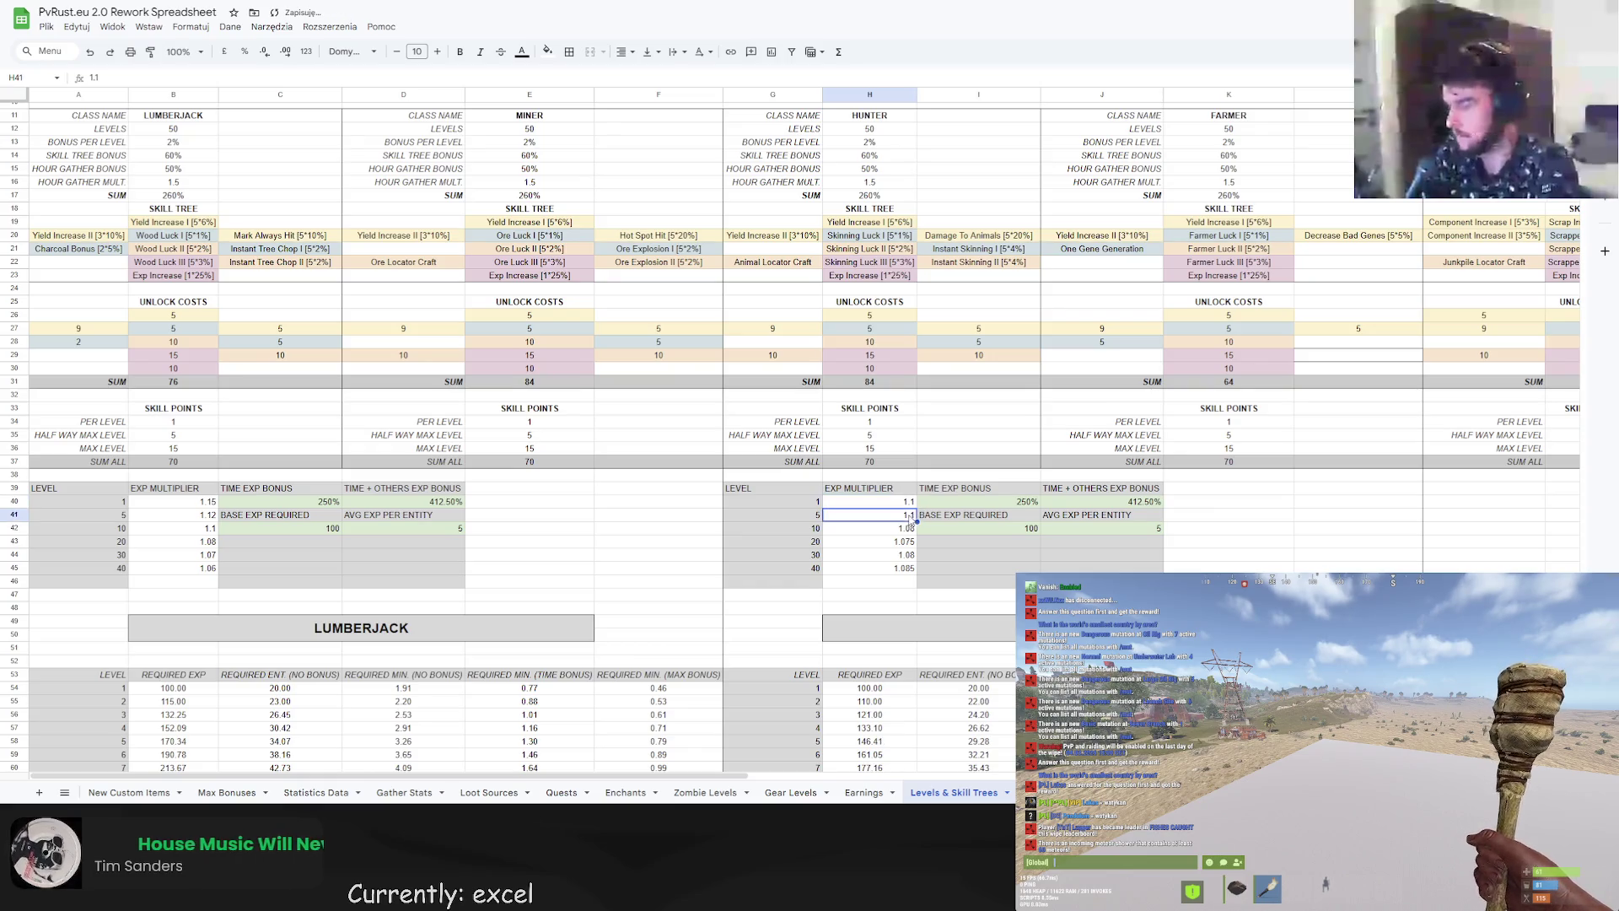
text(1.05)
key(Return)
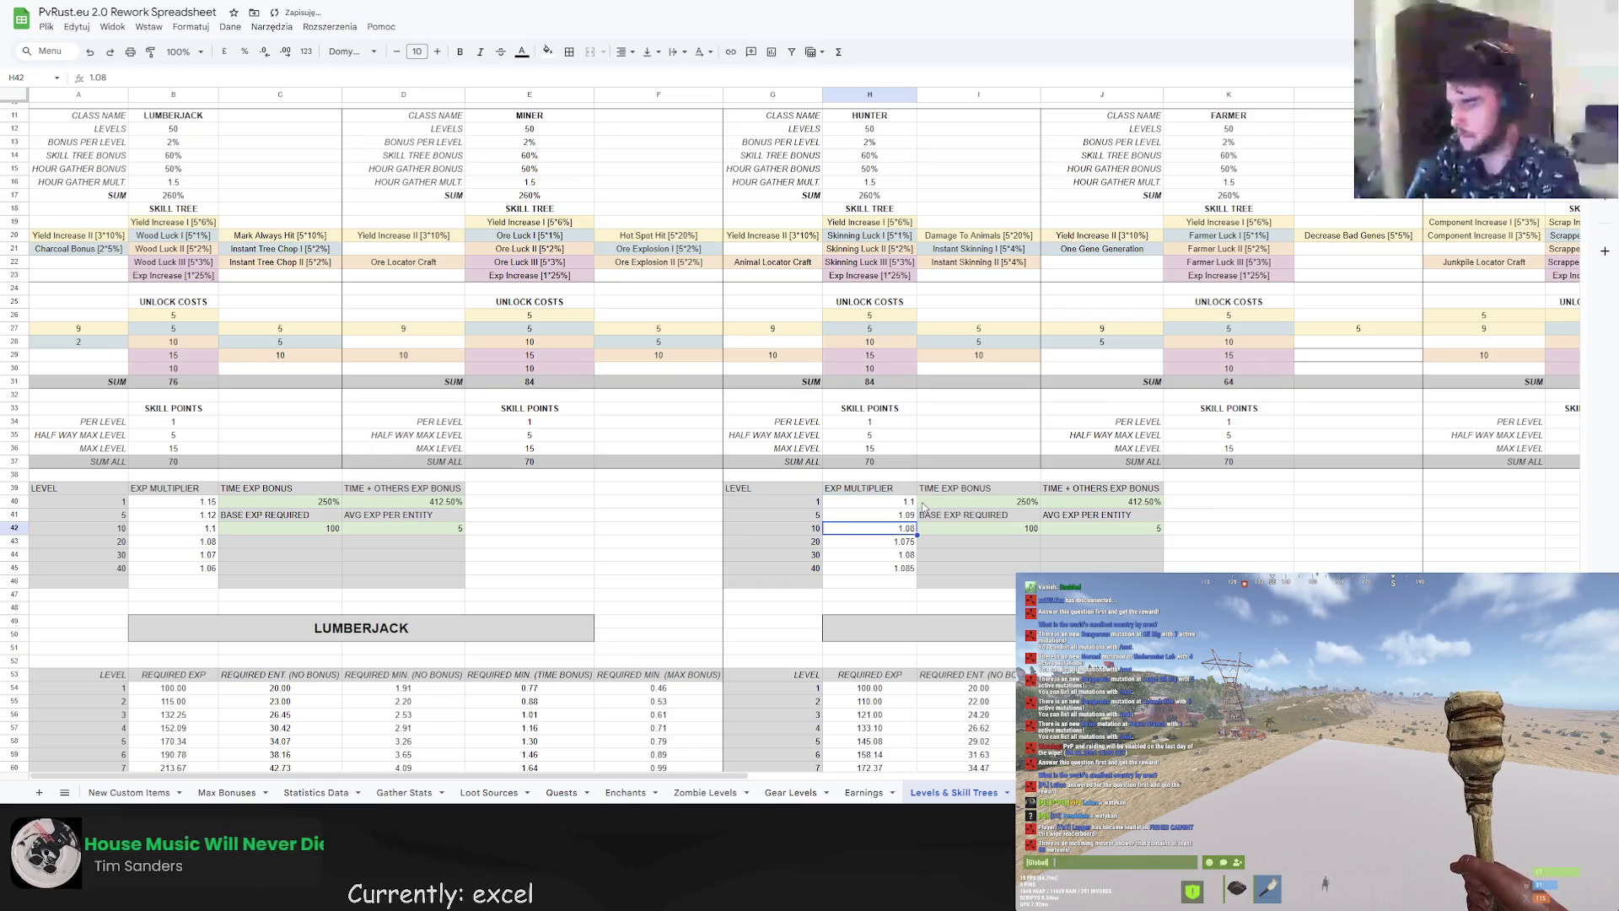
scroll(1004, 512, down, 10)
scroll(1003, 513, down, 2)
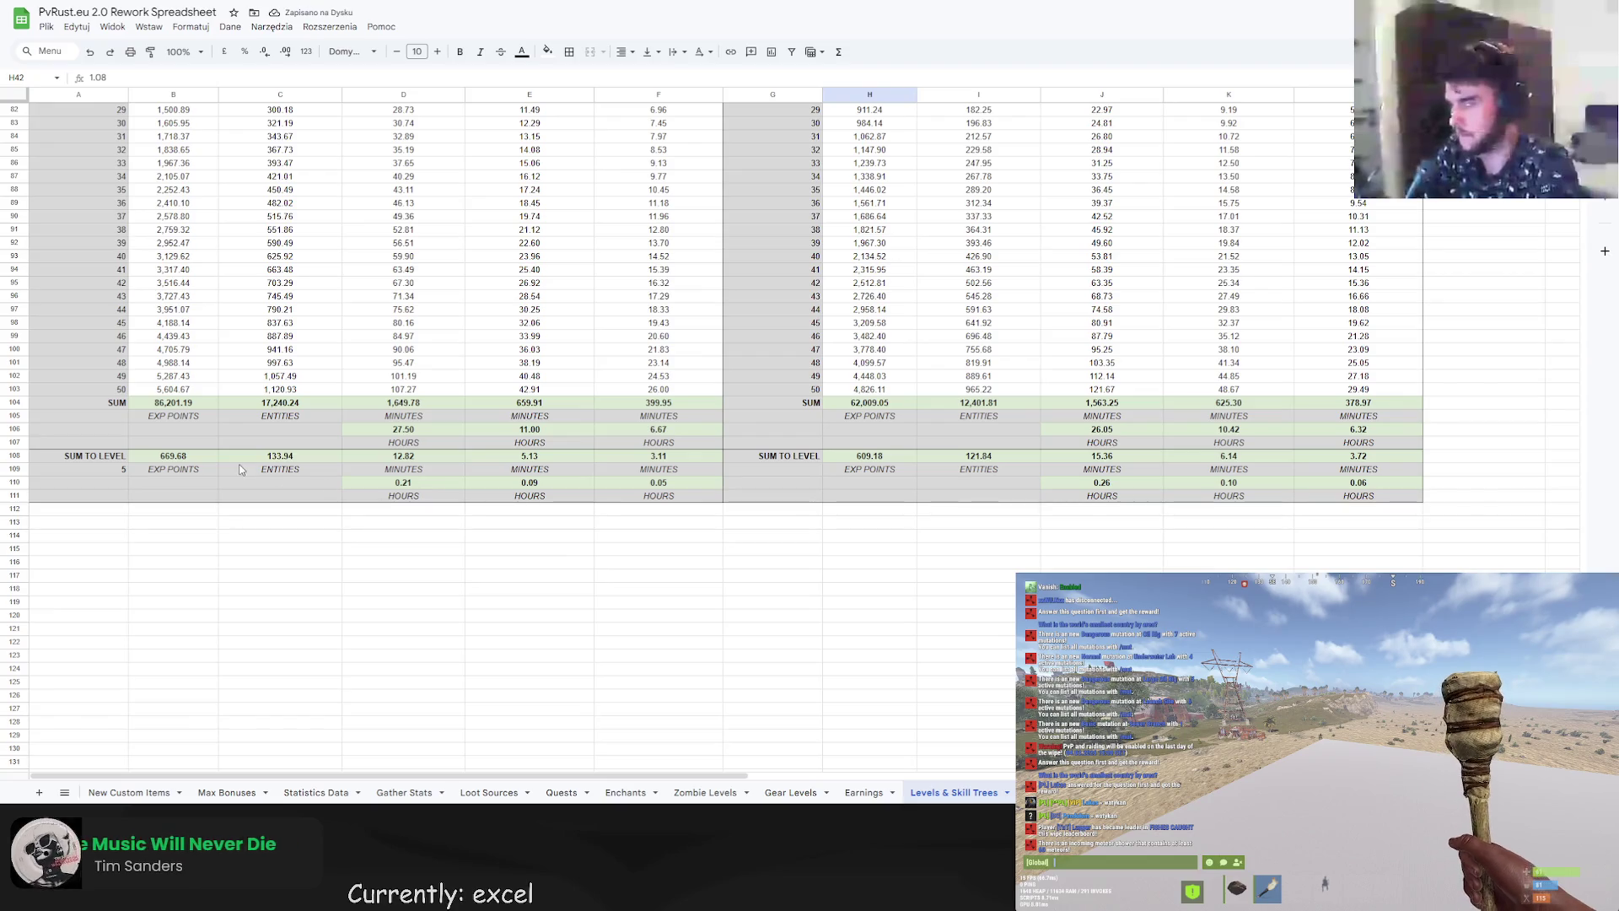
scroll(540, 506, up, 1)
scroll(539, 504, down, 1)
scroll(544, 504, up, 3)
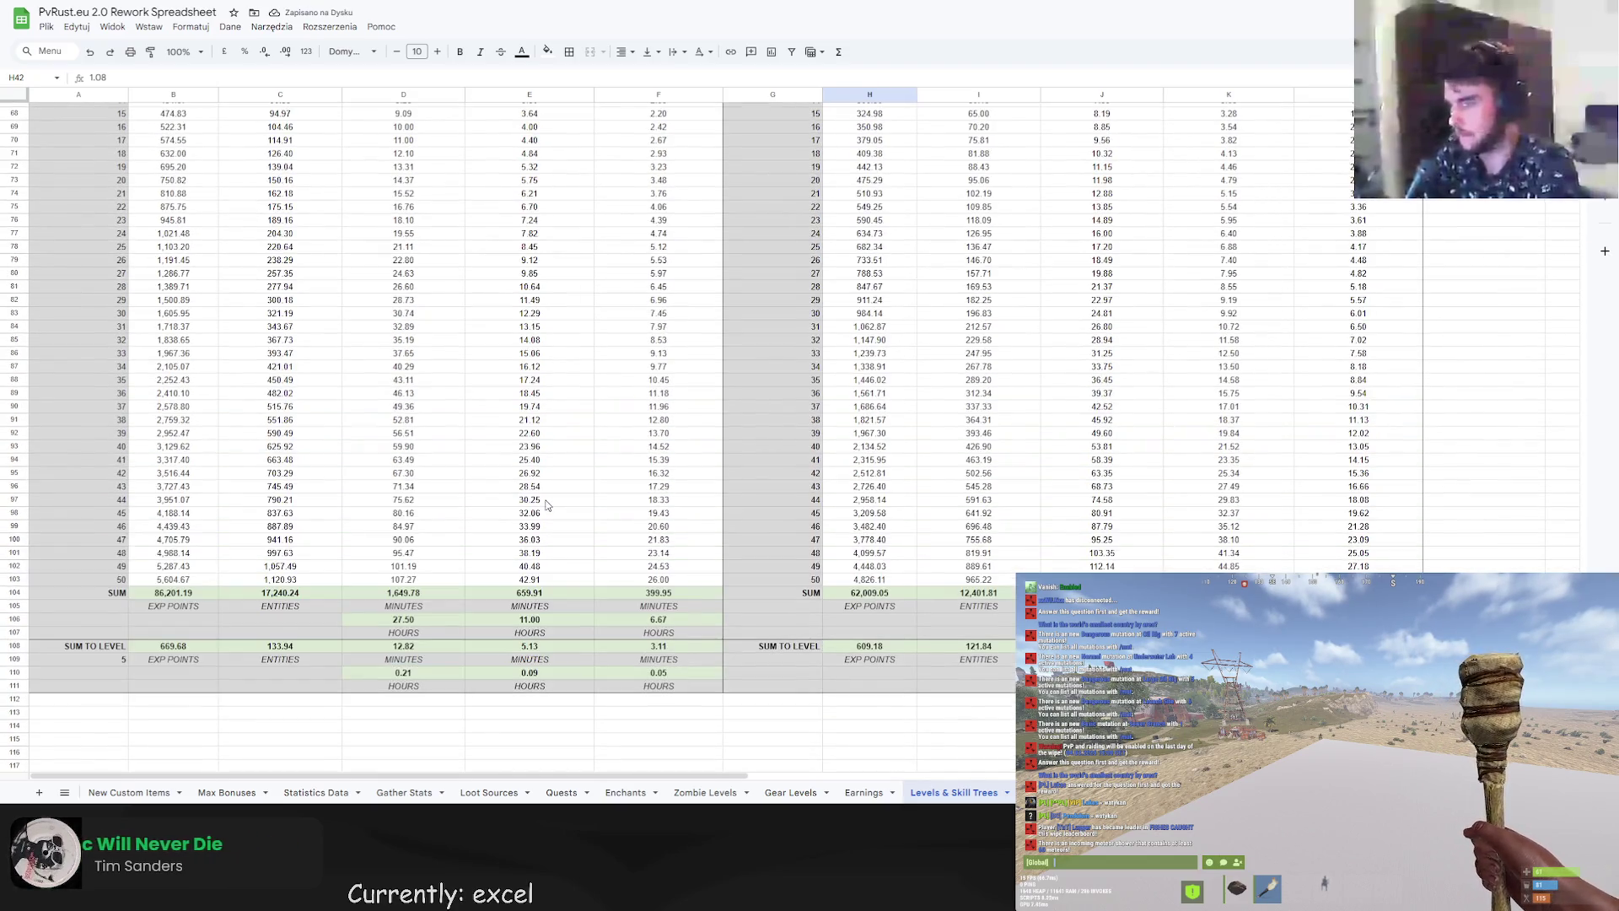
scroll(546, 505, up, 10)
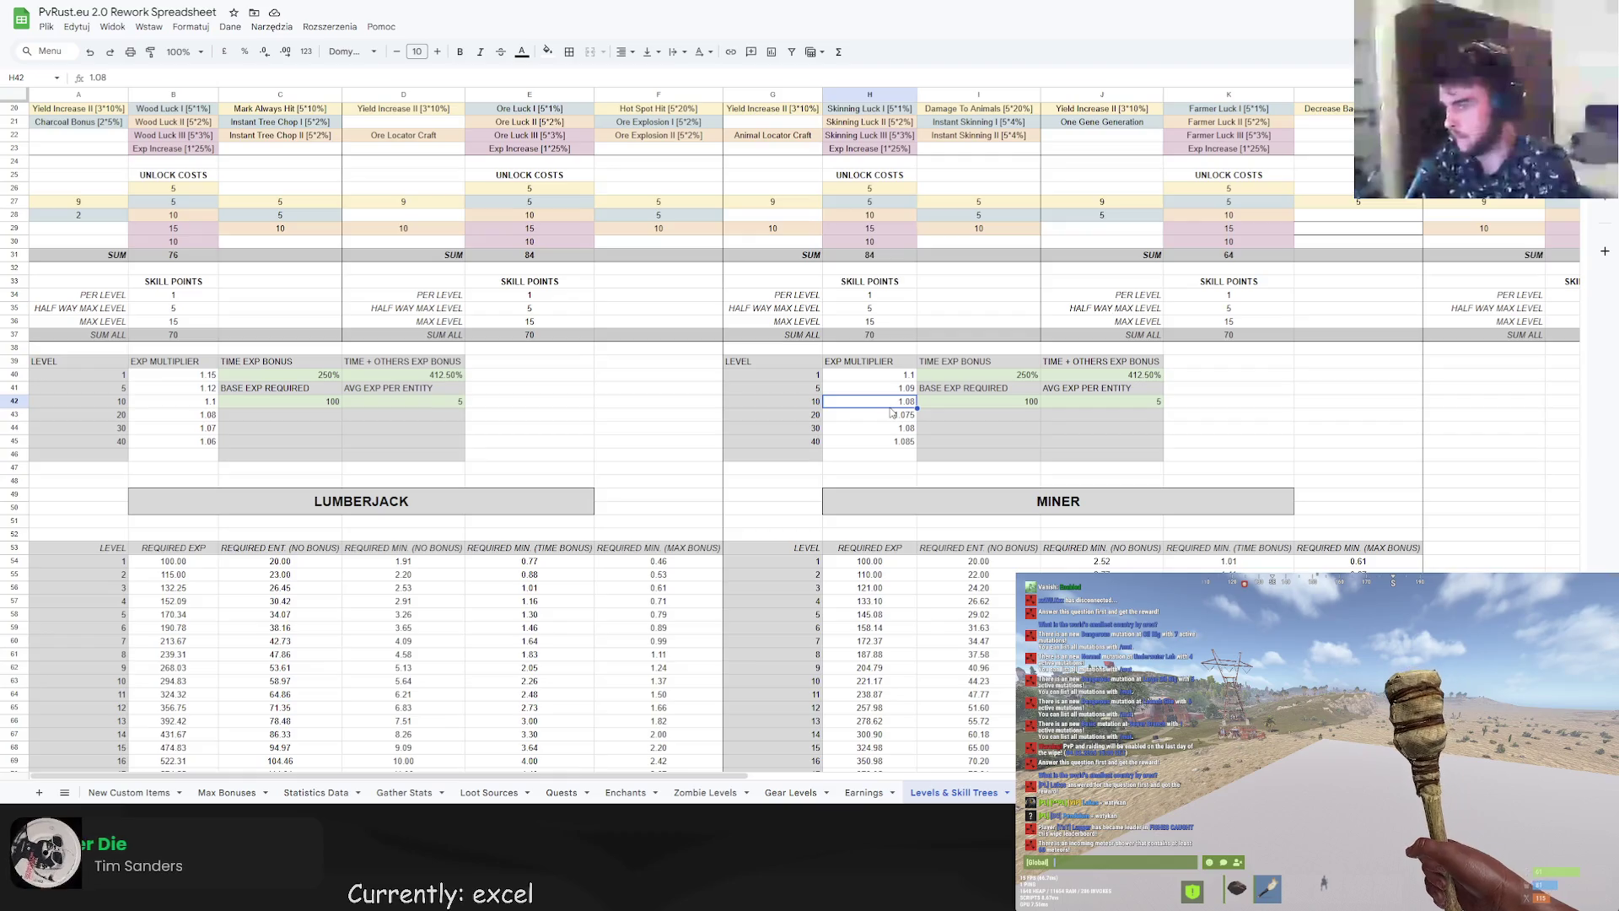
scroll(889, 407, down, 5)
Set the miner's level-5 EXP multiplier to 1.085 and check the SUM TO LEVEL totals.
click(909, 133)
text(1.085)
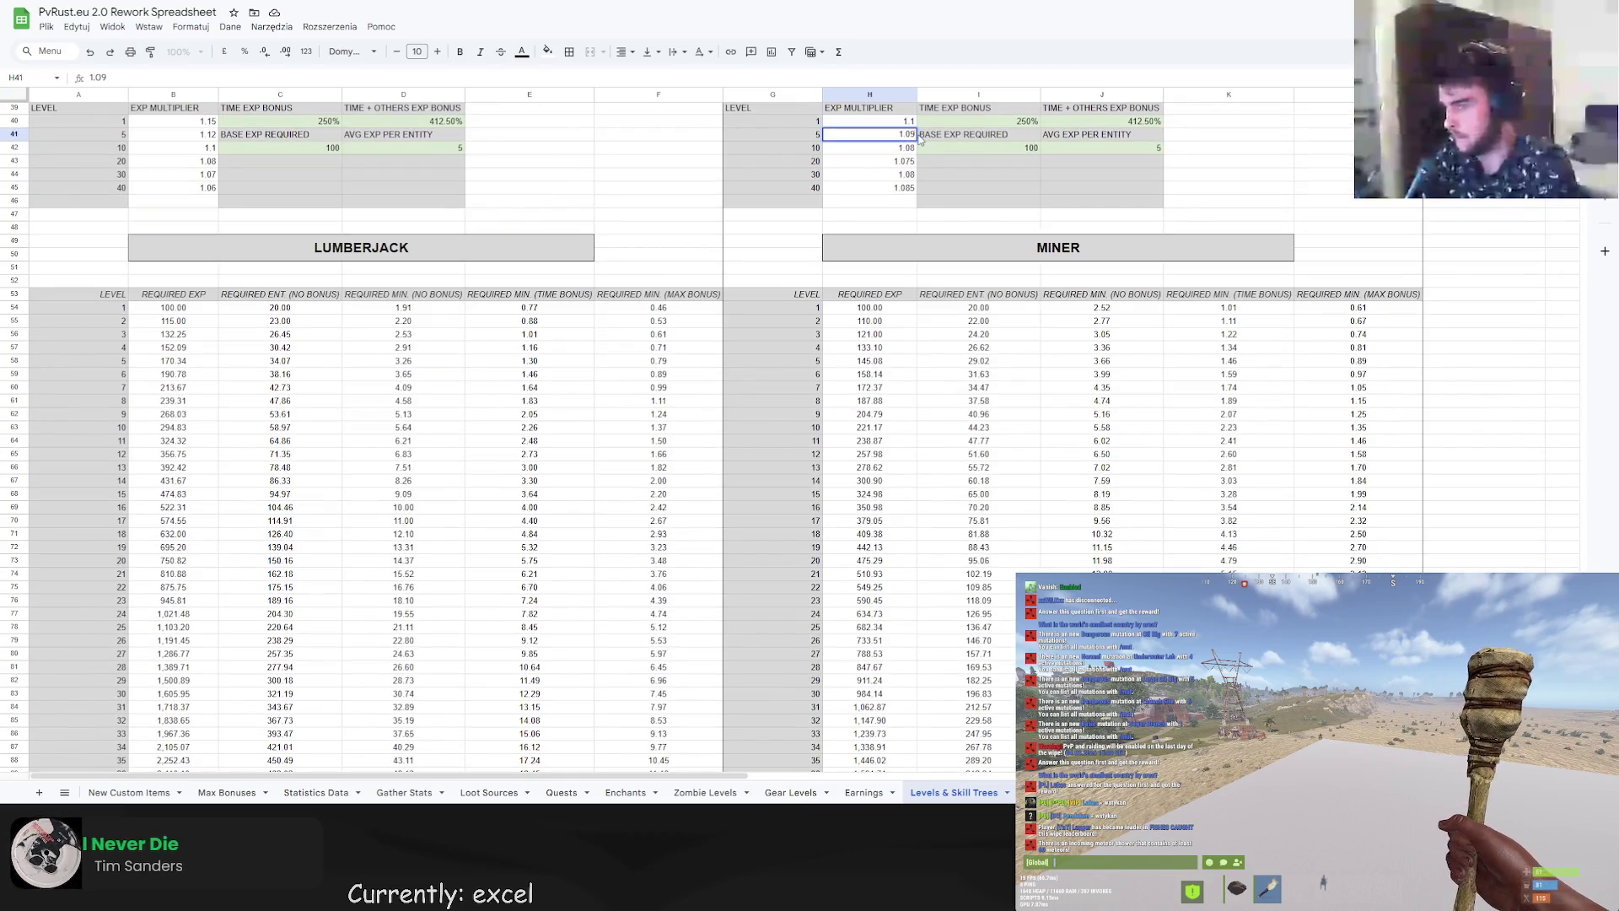
key(Return)
scroll(317, 497, down, 10)
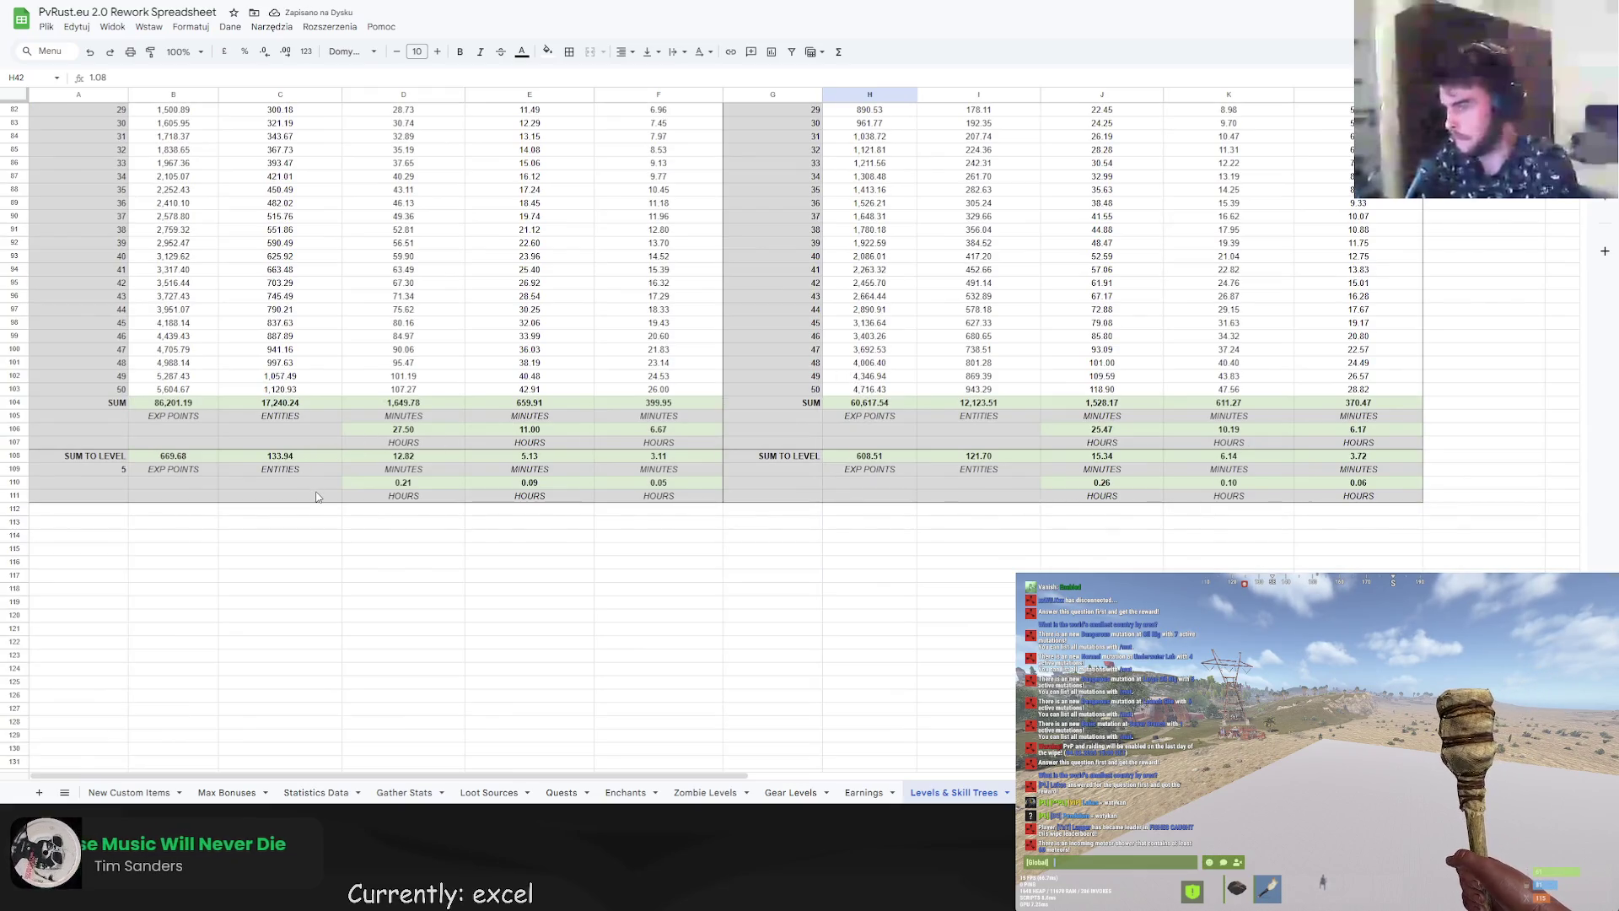
scroll(384, 533, up, 8)
scroll(384, 533, down, 3)
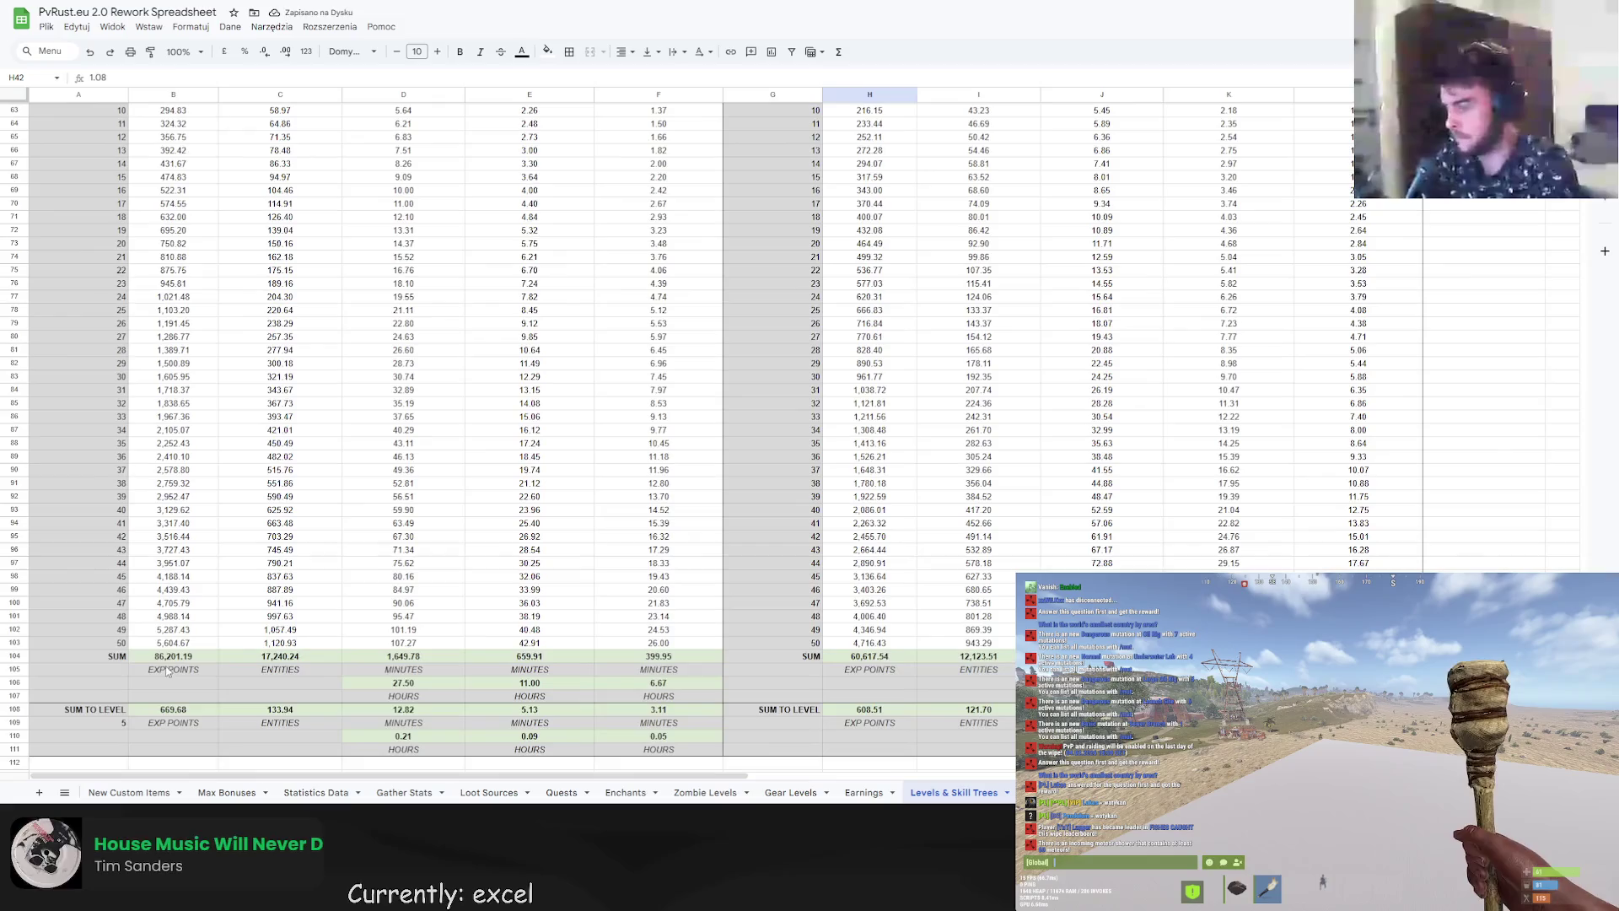
Step the sum-to-level target through levels 10, 15, 20 and 25 to compare totals.
click(107, 723)
key(Down)
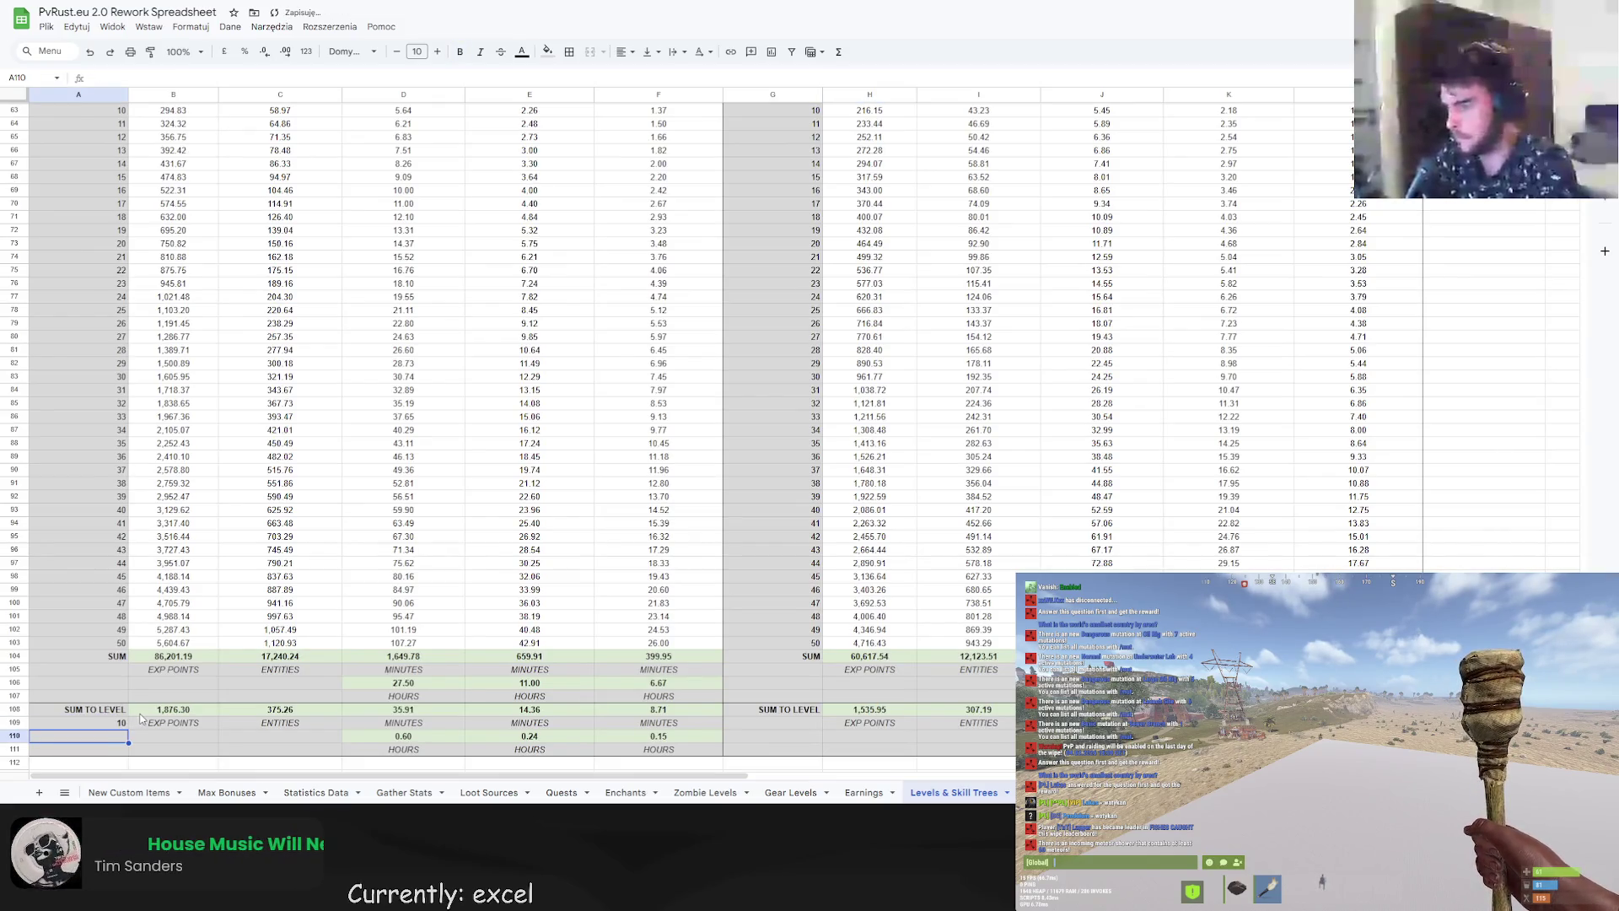
click(110, 723)
text(15)
key(BackSpace)
key(BackSpace)
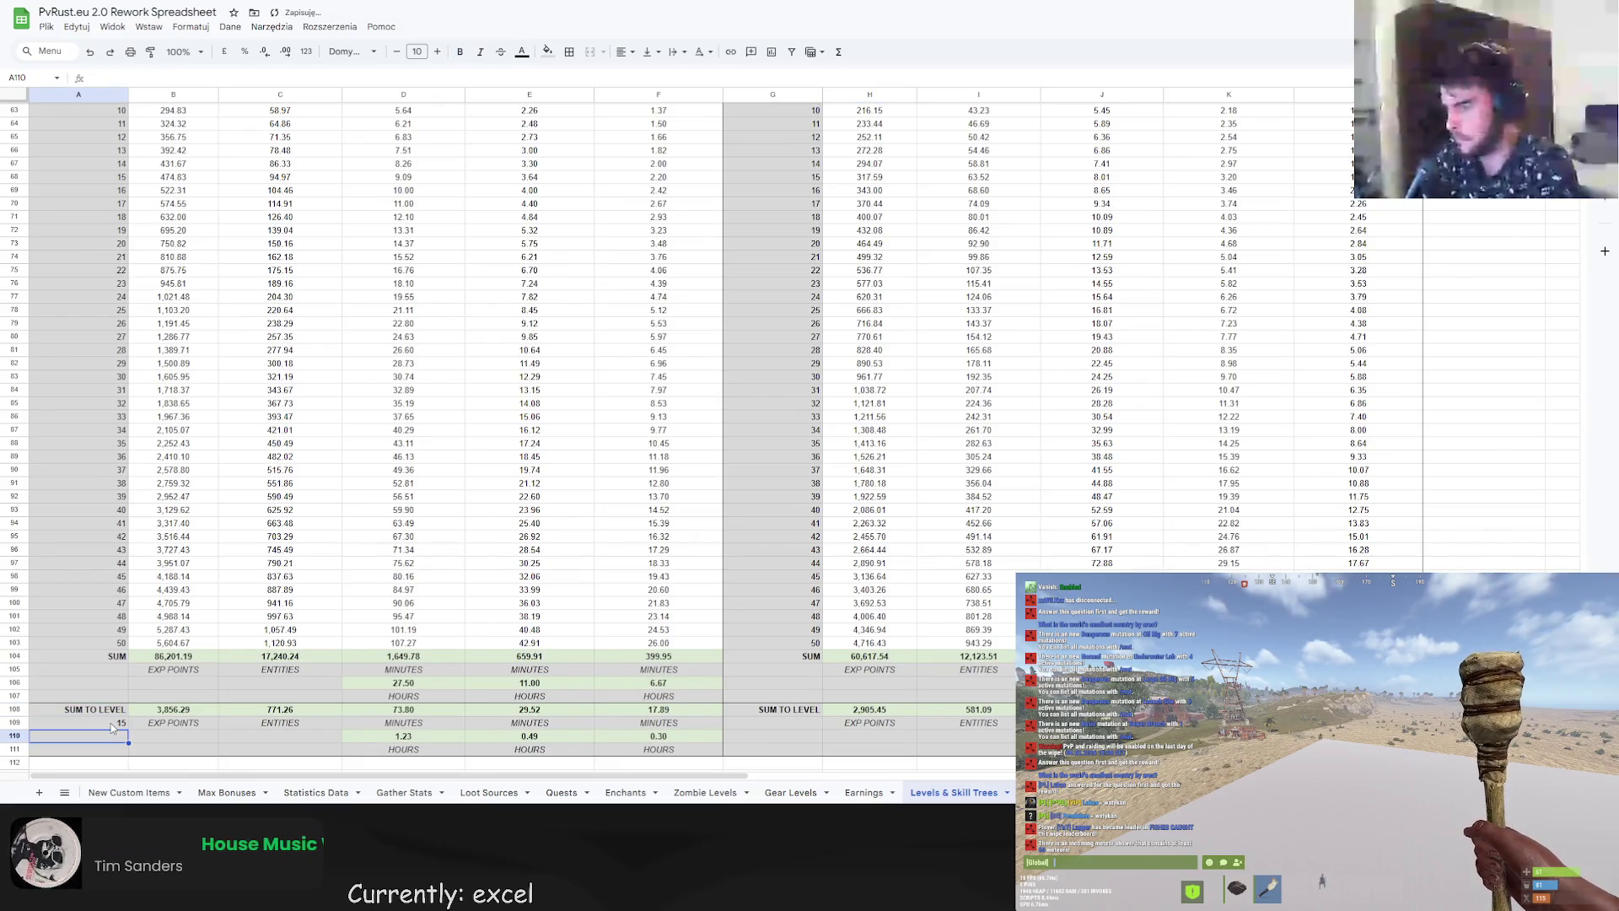
text(20)
key(Return)
click(113, 725)
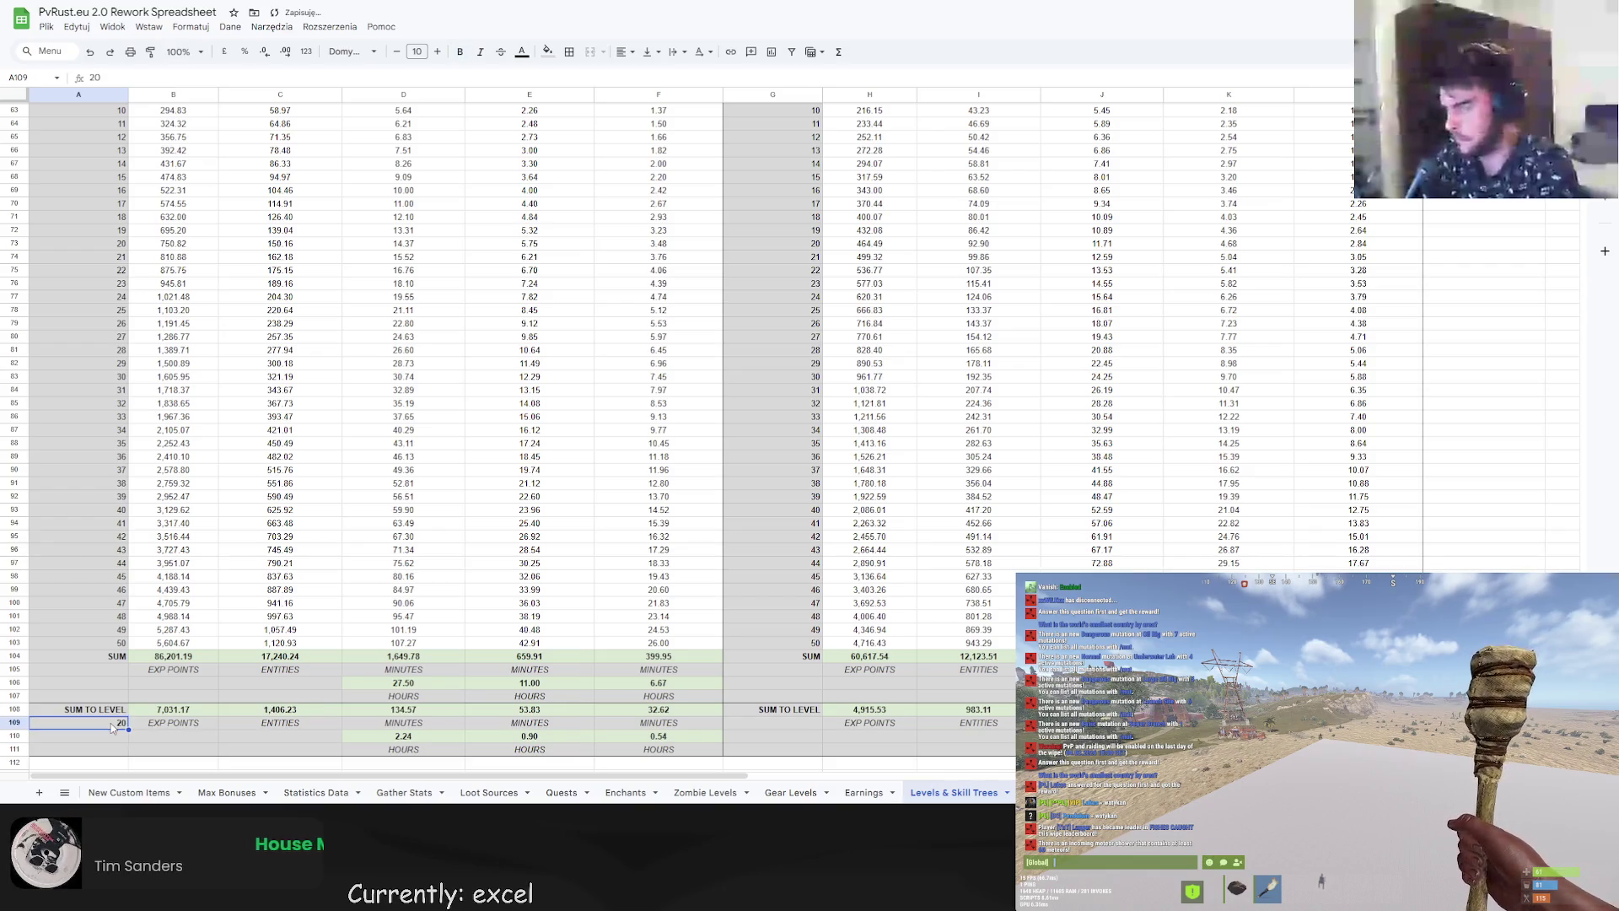
text(25)
key(Return)
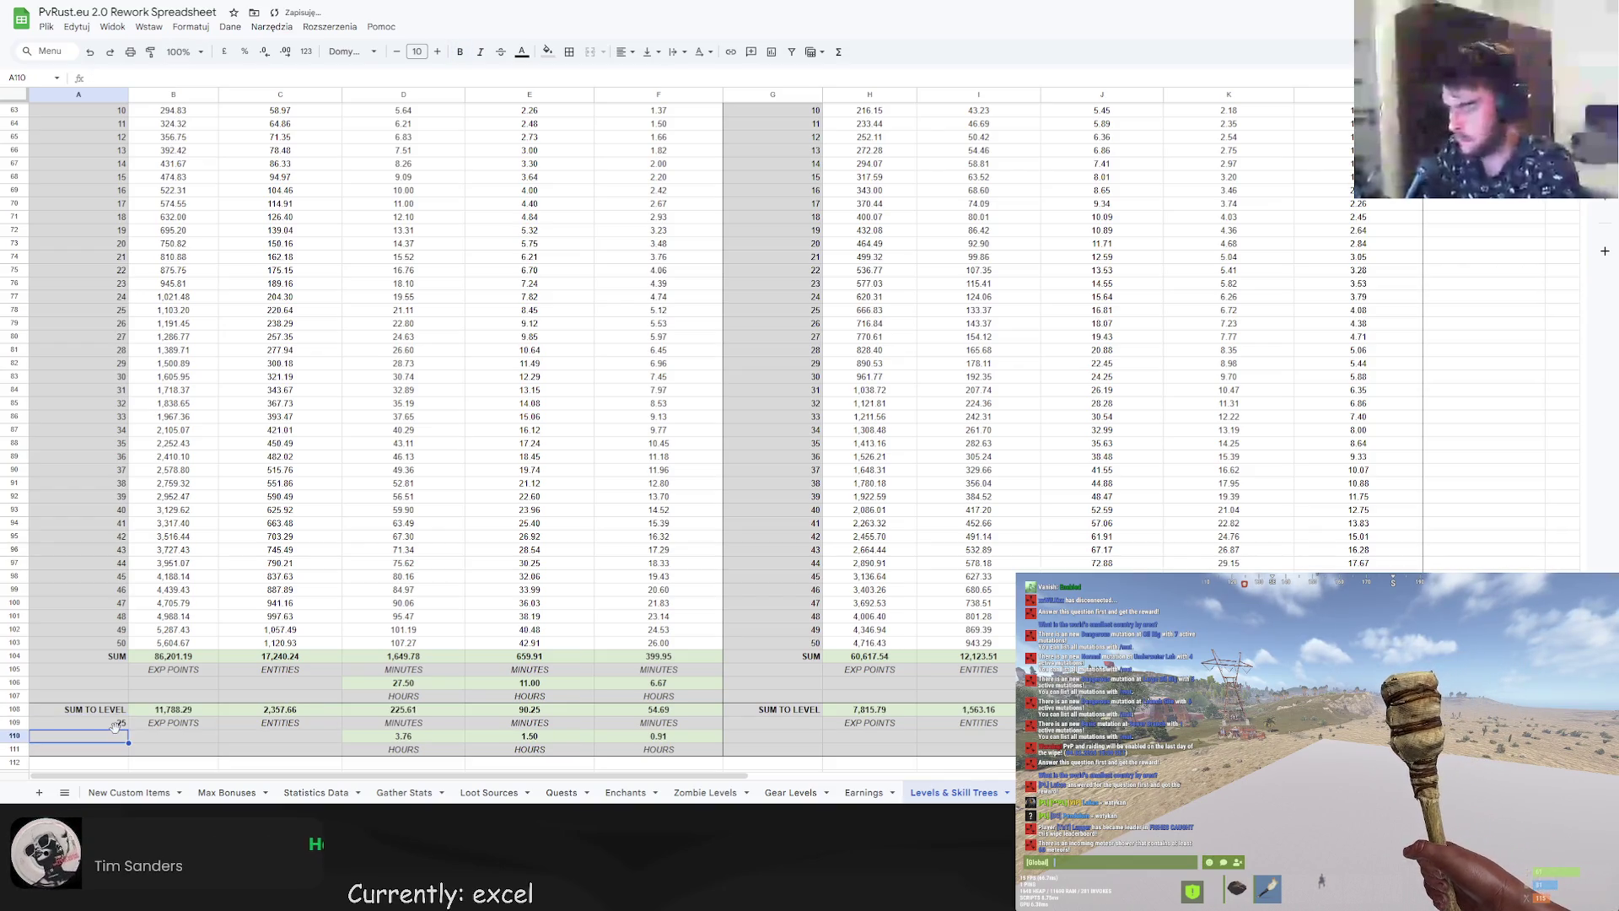
Set the miner's level 20 EXP multiplier to 1.08 and check totals at level 30.
scroll(838, 285, up, 5)
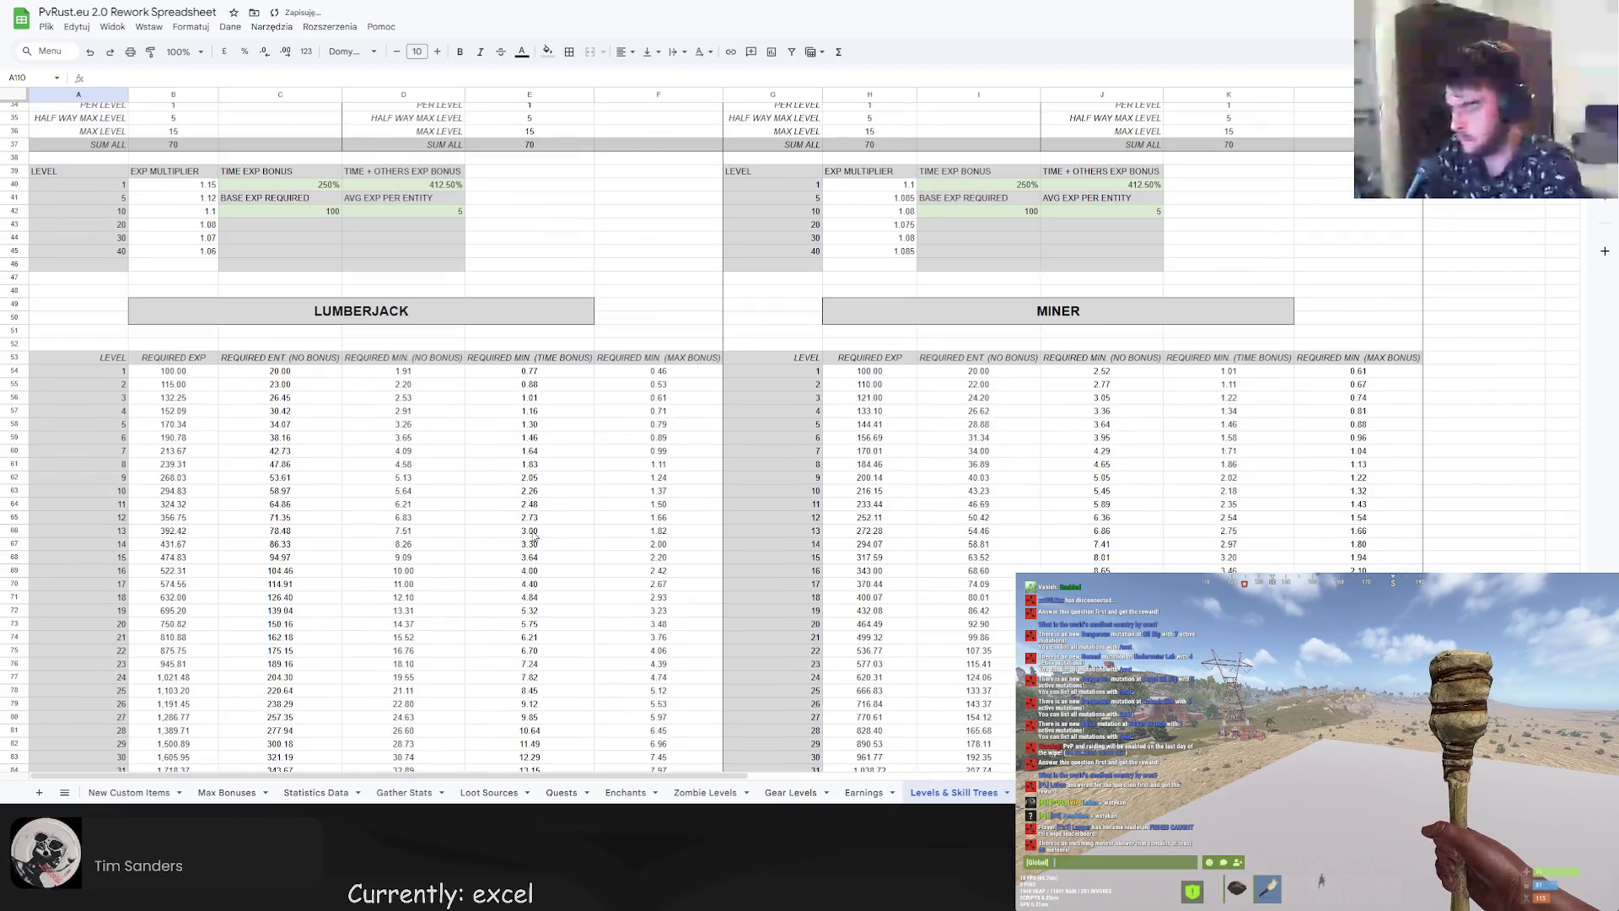
click(907, 224)
text(1.08)
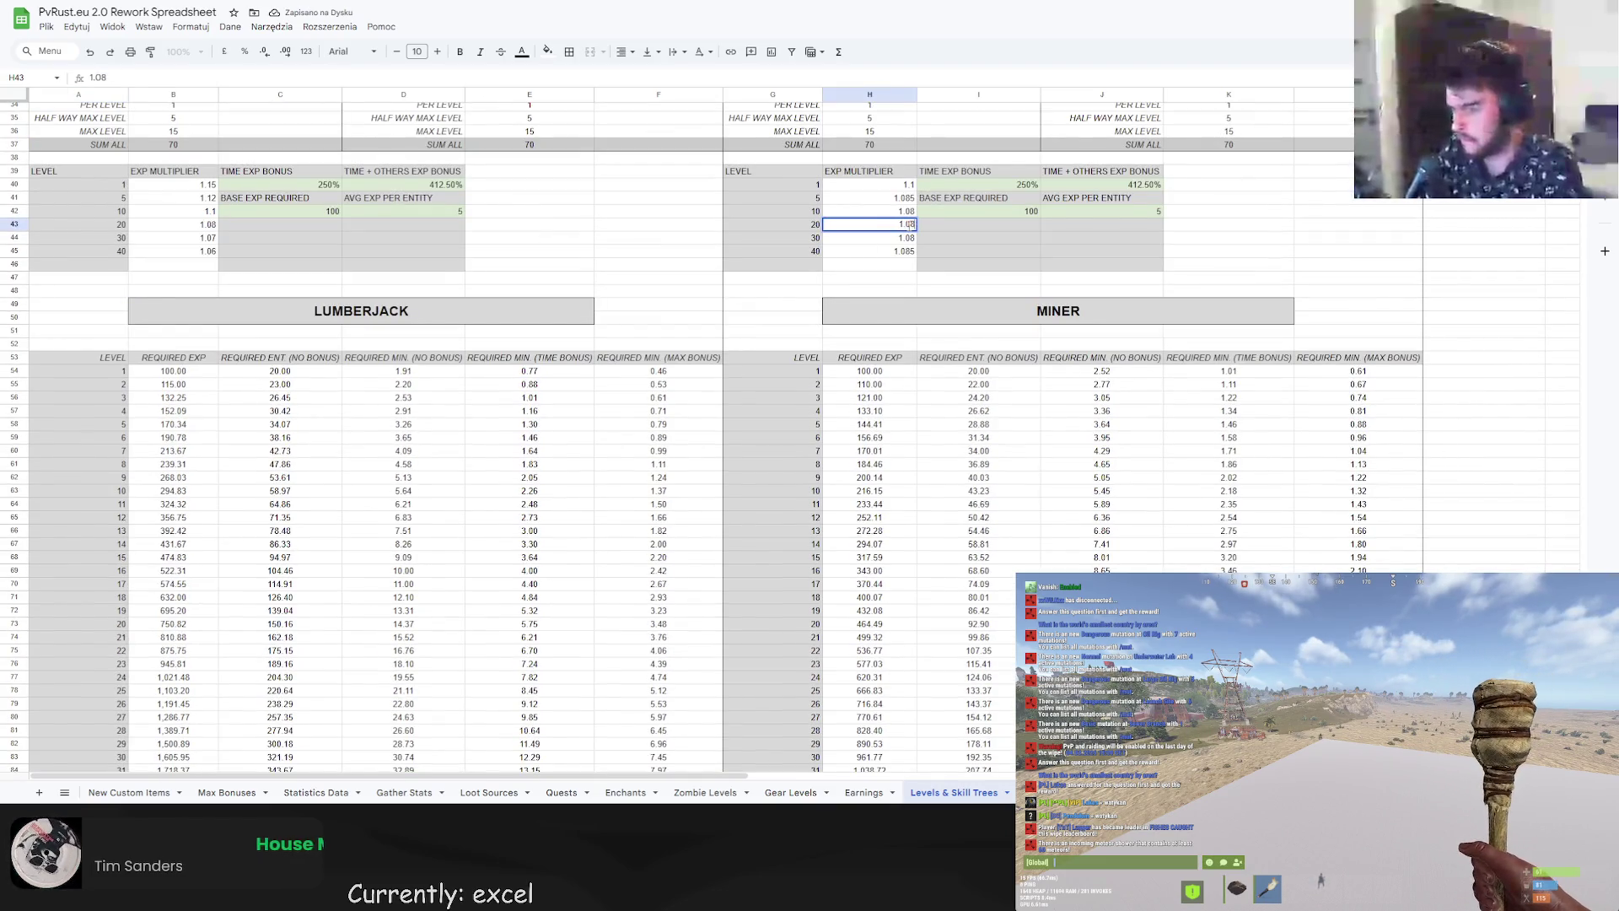
key(Return)
scroll(102, 666, down, 10)
click(101, 666)
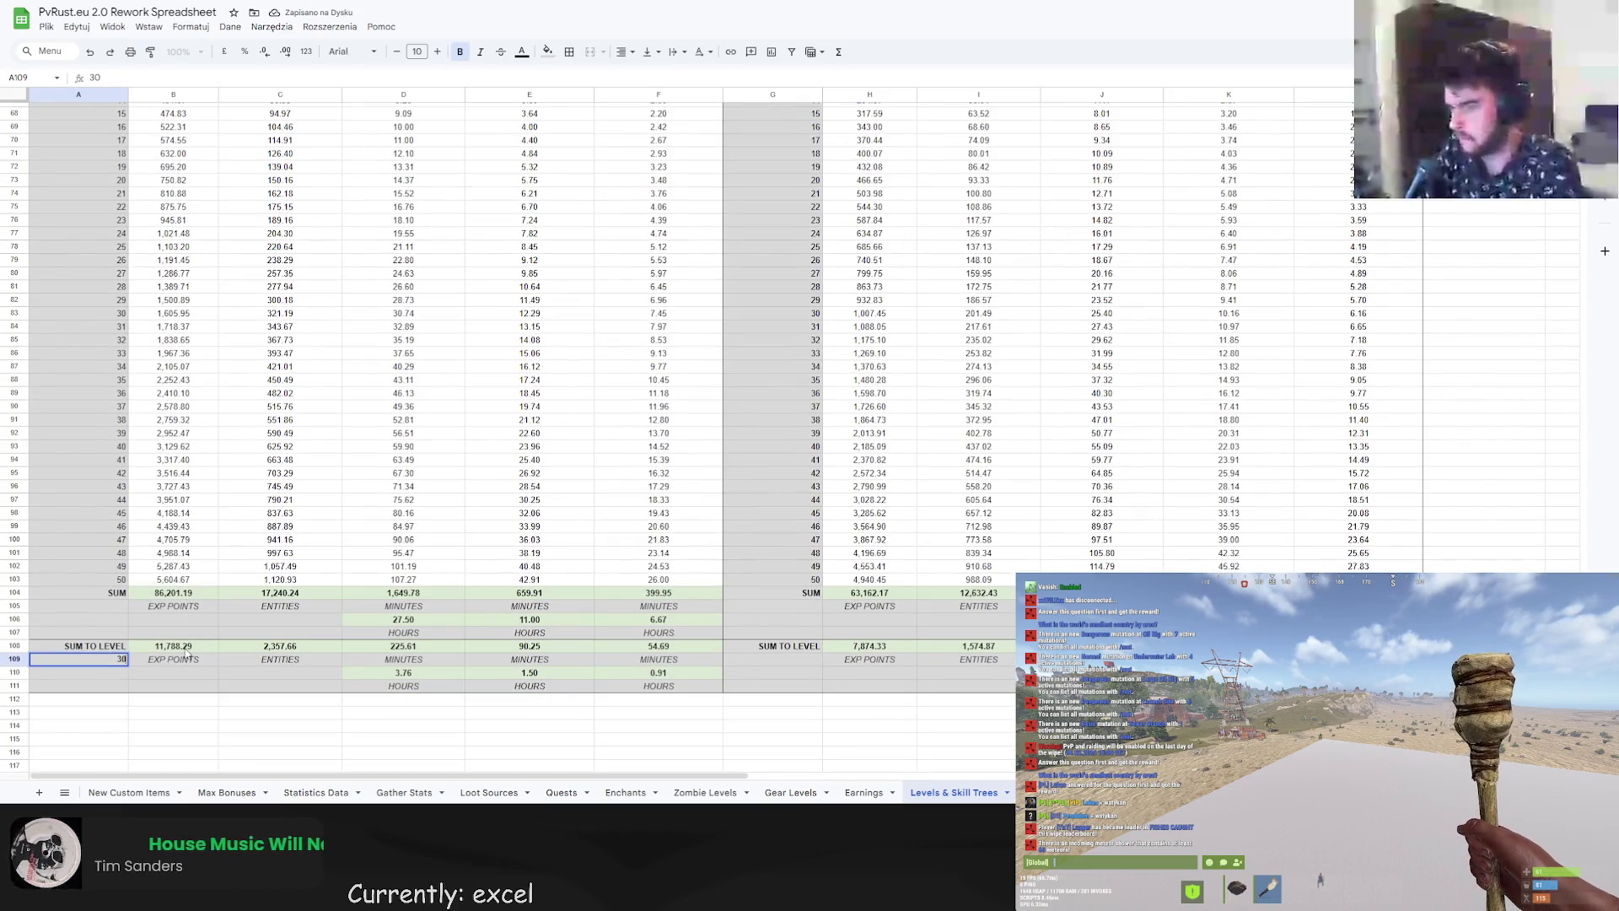
key(Return)
Change the miner's level 20 multiplier to 1.085 and adjust the level 30 multiplier.
scroll(957, 416, up, 8)
scroll(956, 415, up, 3)
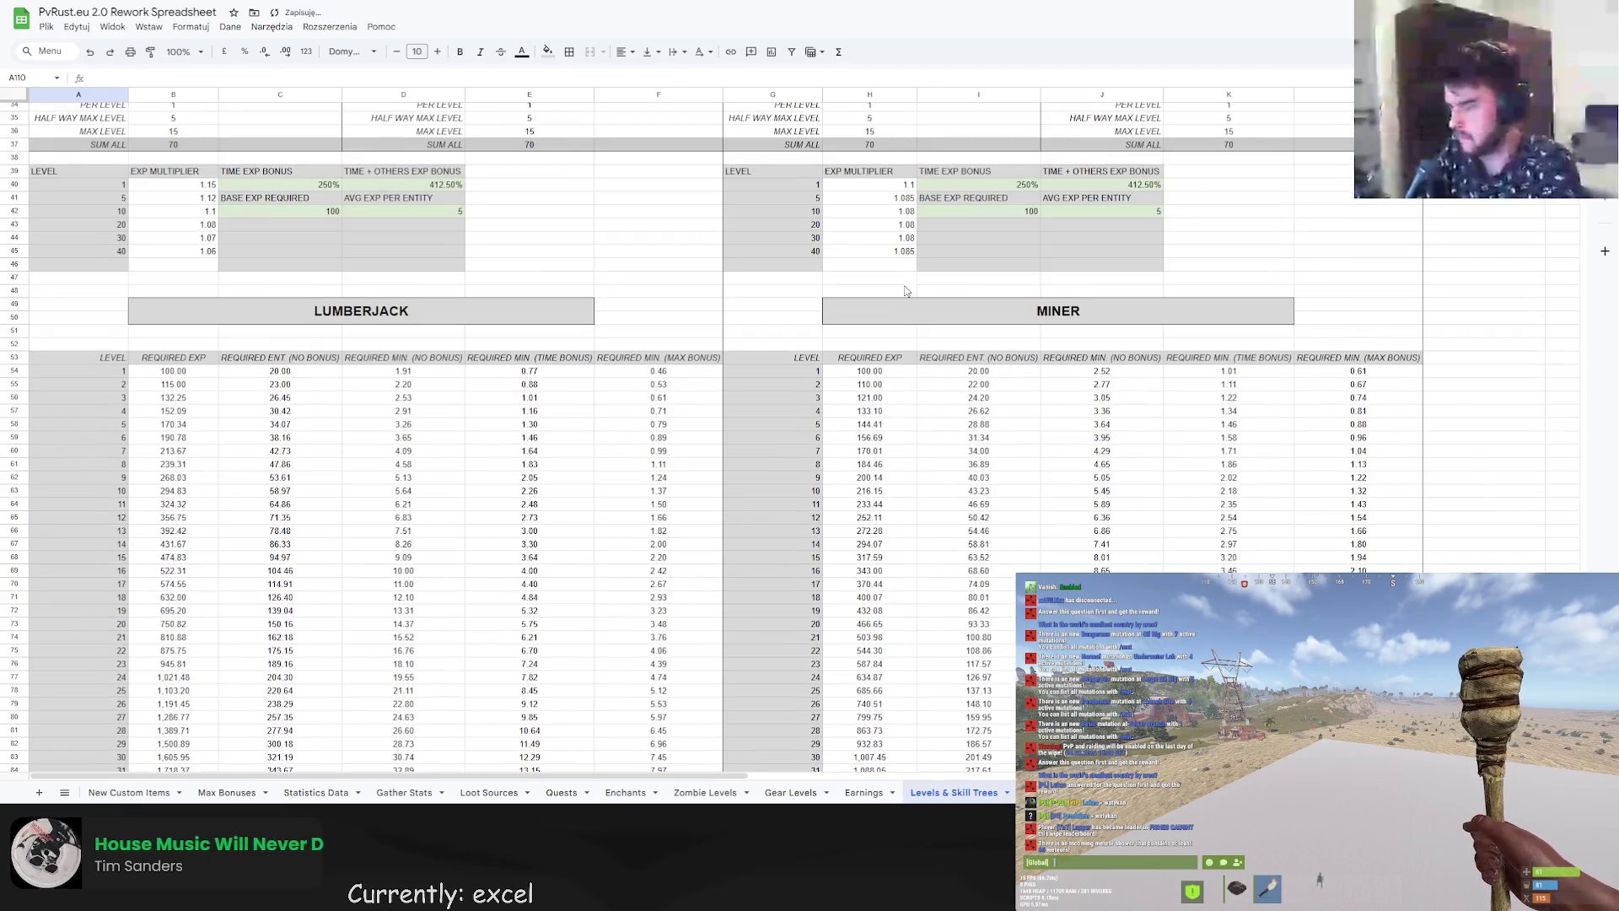
click(909, 226)
double_click(914, 224)
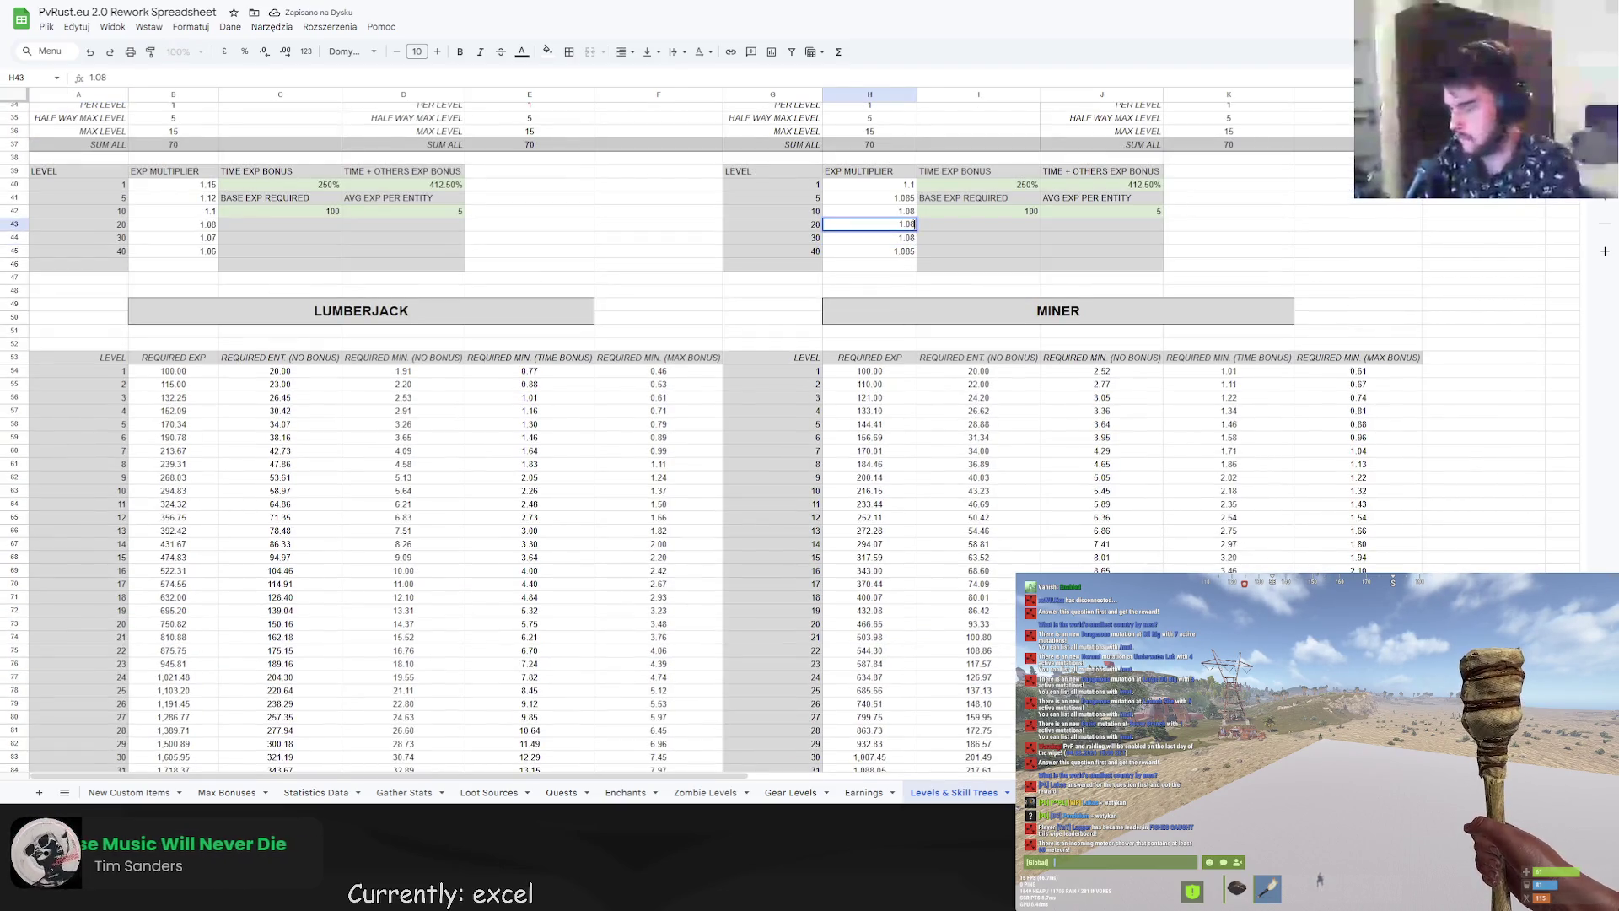
text(5)
key(Return)
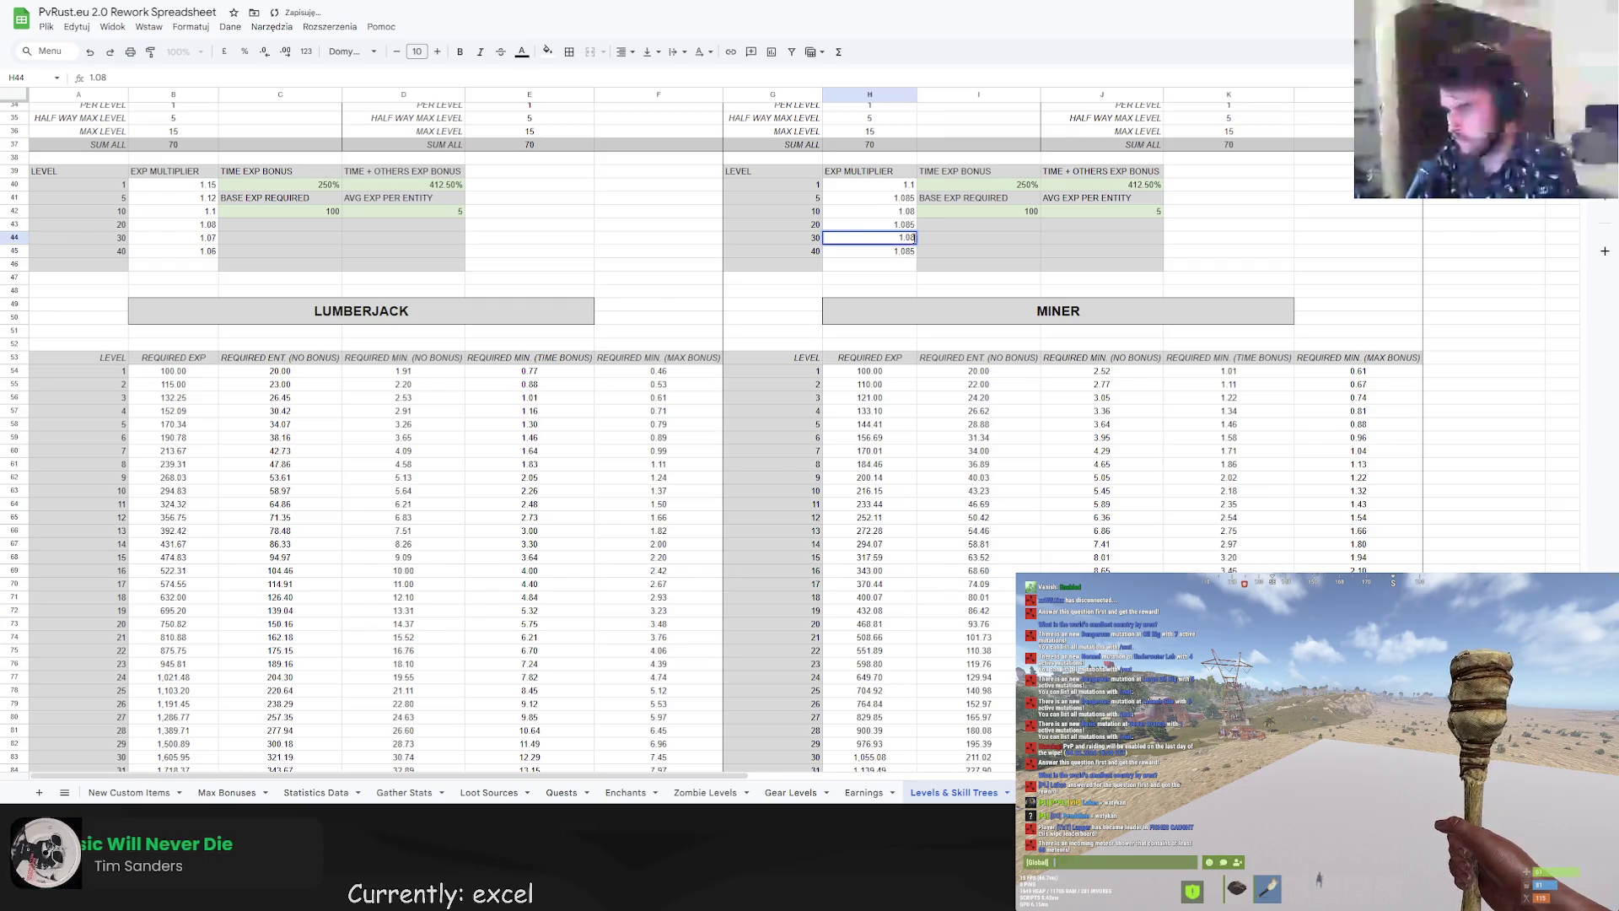
text(5)
key(Return)
Compare the sum-to-level totals at level 40 and then level 30.
scroll(659, 572, down, 7)
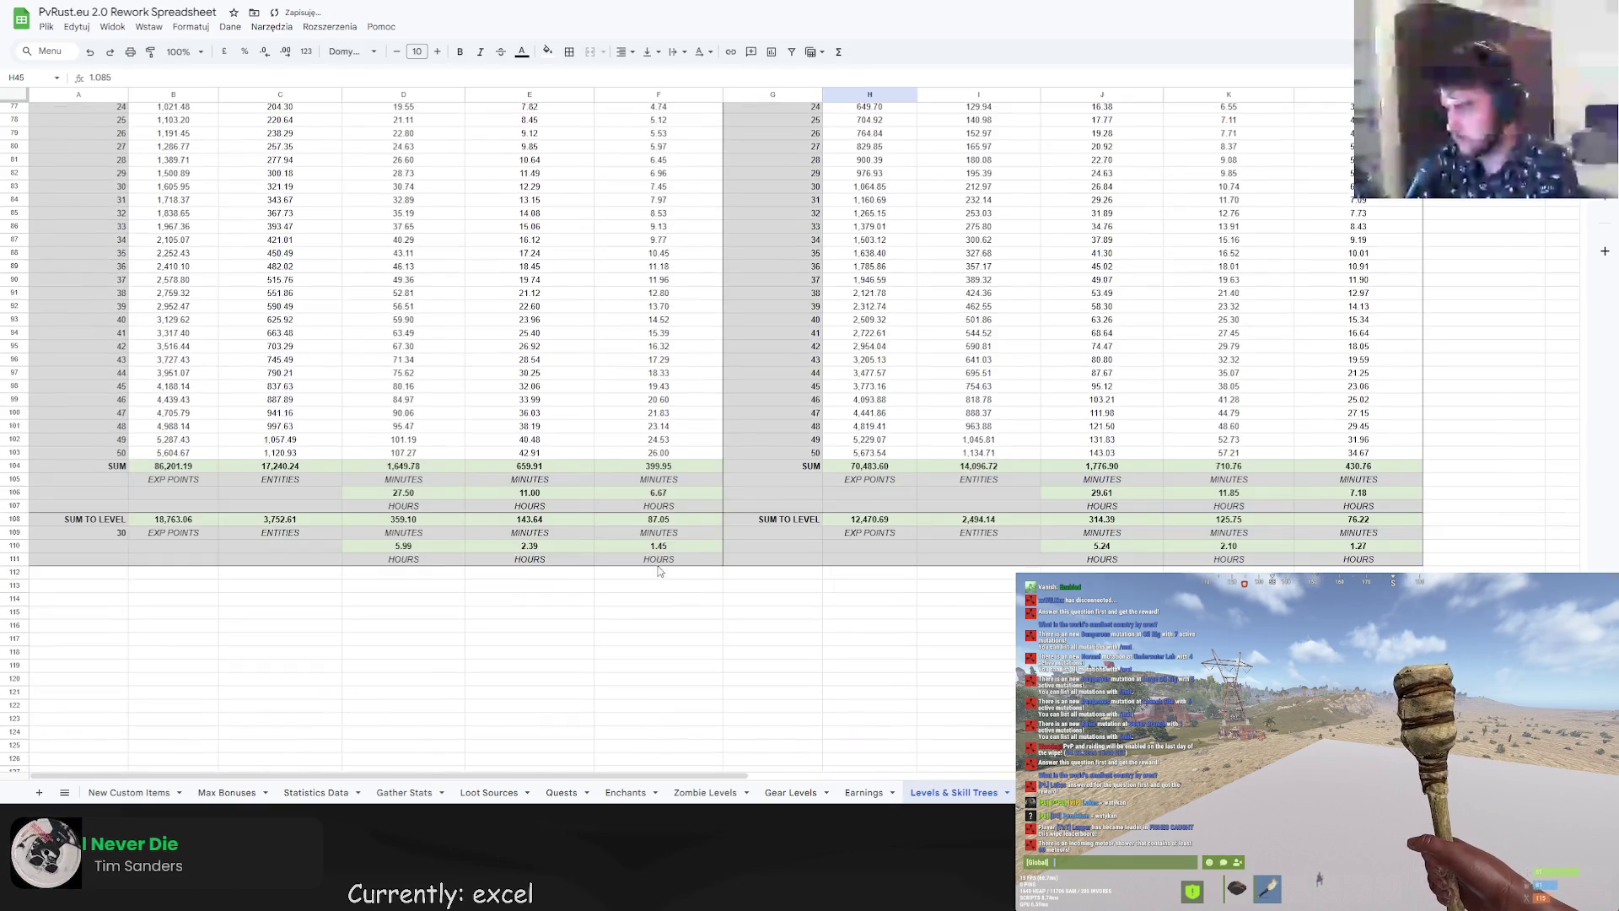
click(118, 532)
text(40)
key(Return)
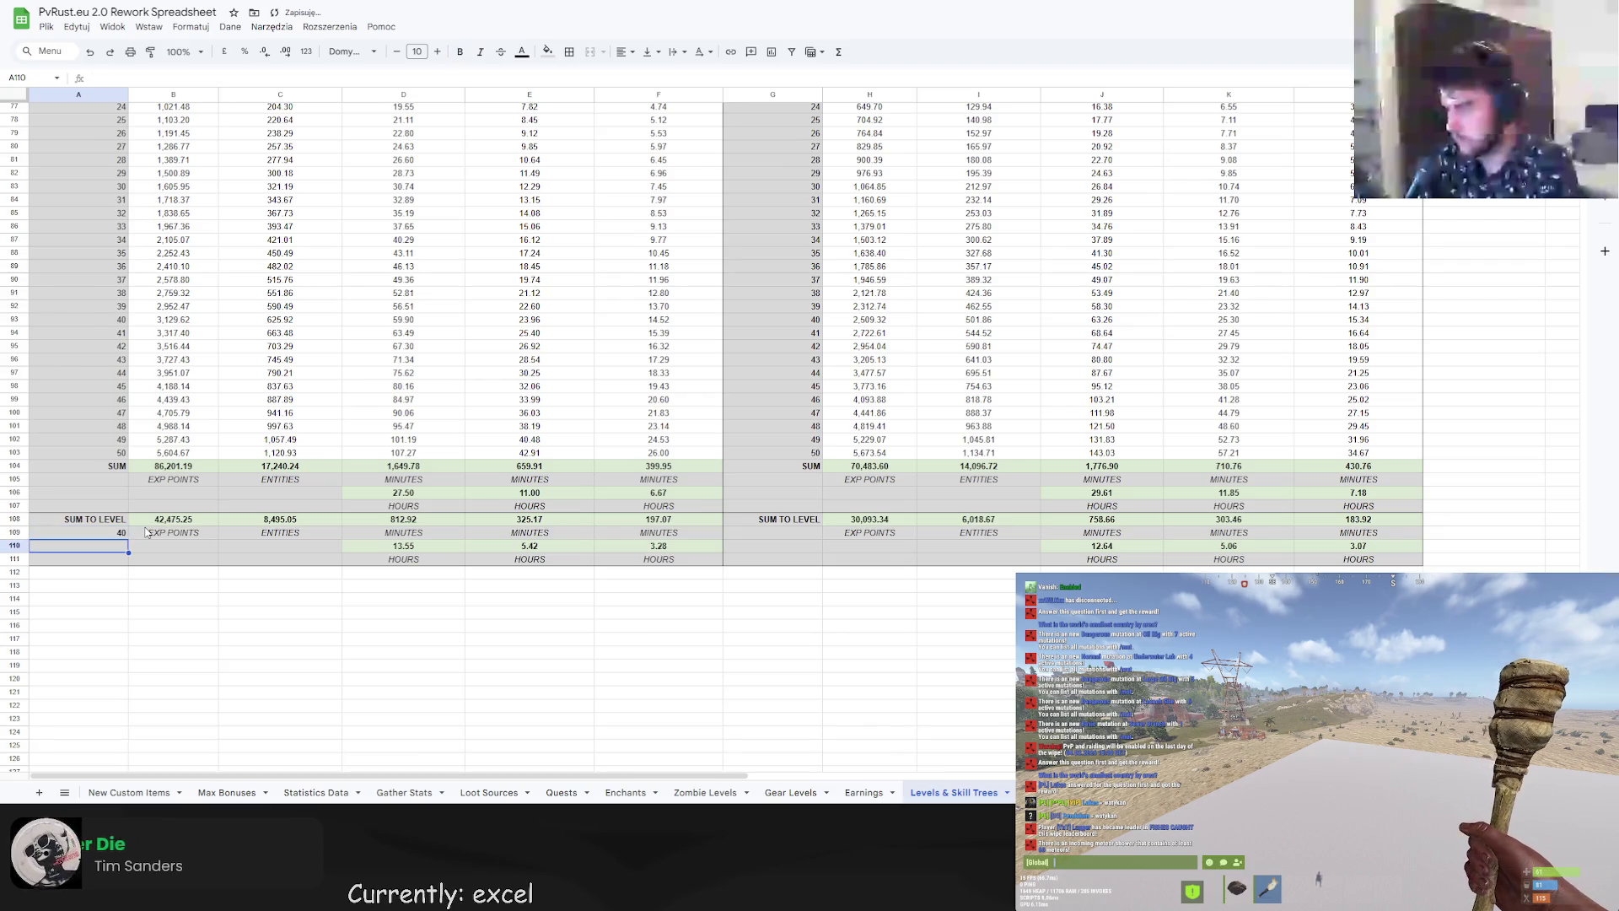
click(118, 532)
text(30)
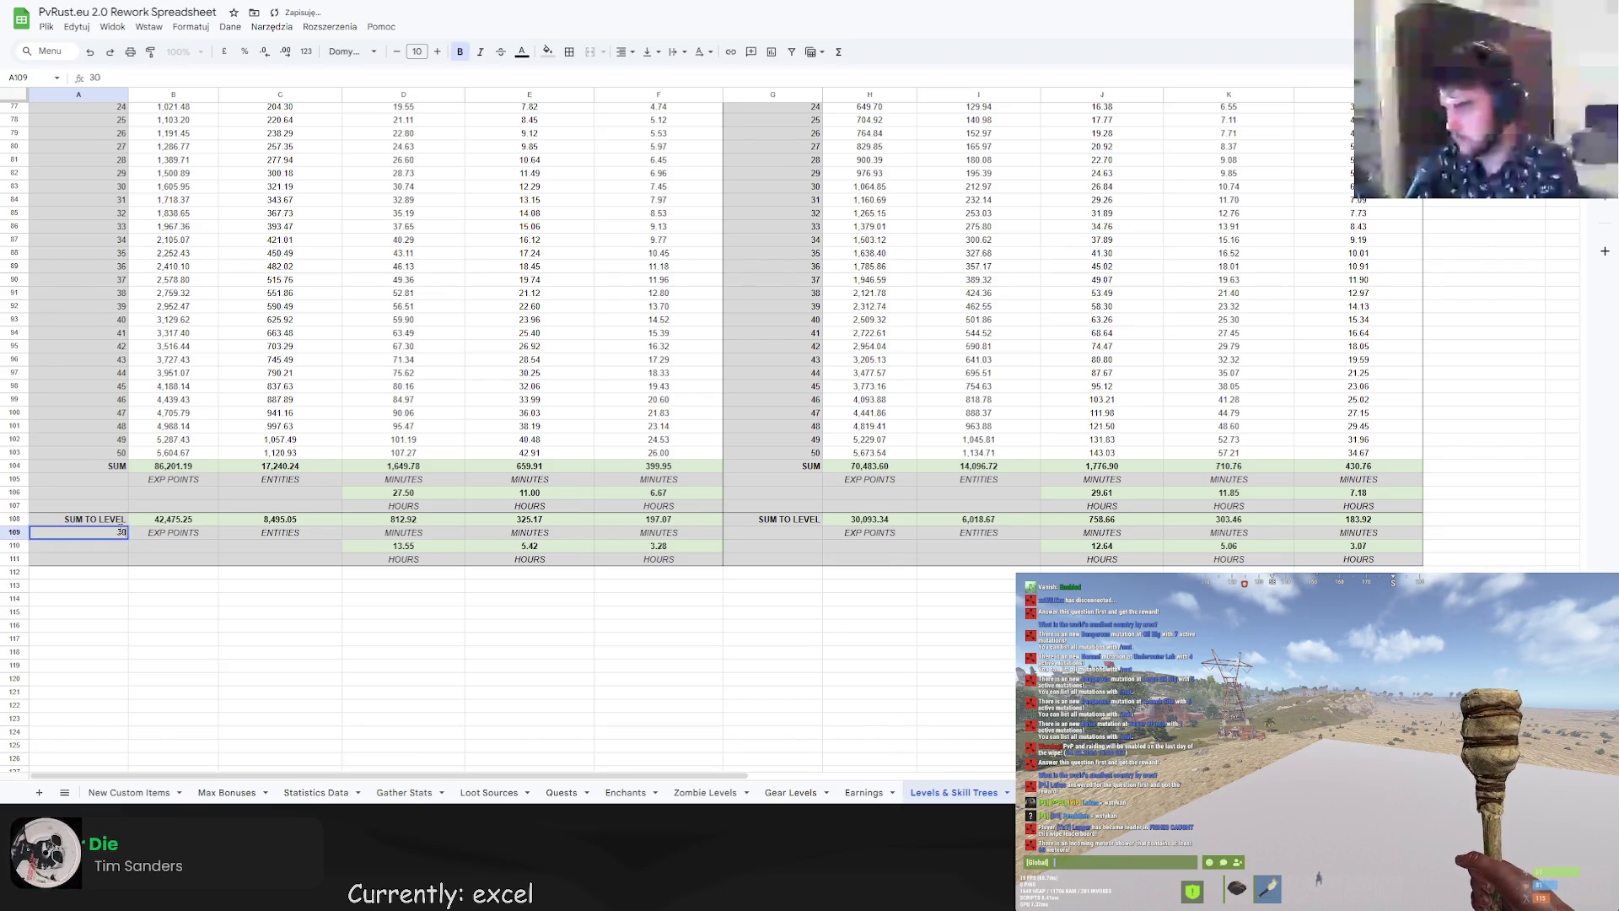
key(Return)
Set the sum-to-level target to 40 again, then to 50.
click(118, 532)
text(40)
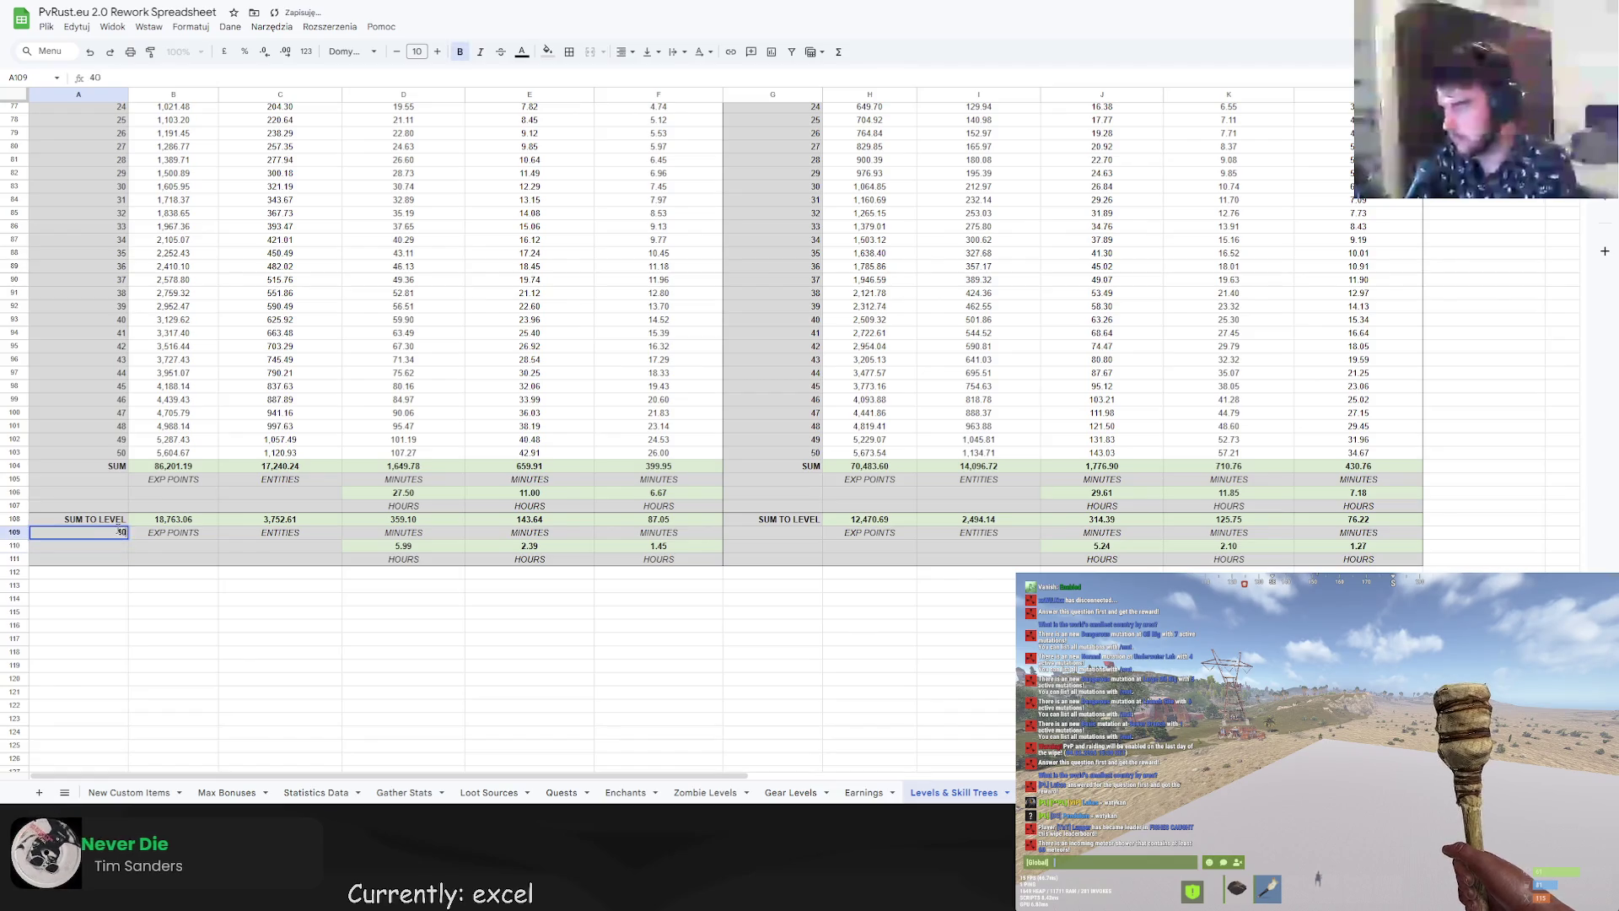
key(Return)
click(119, 532)
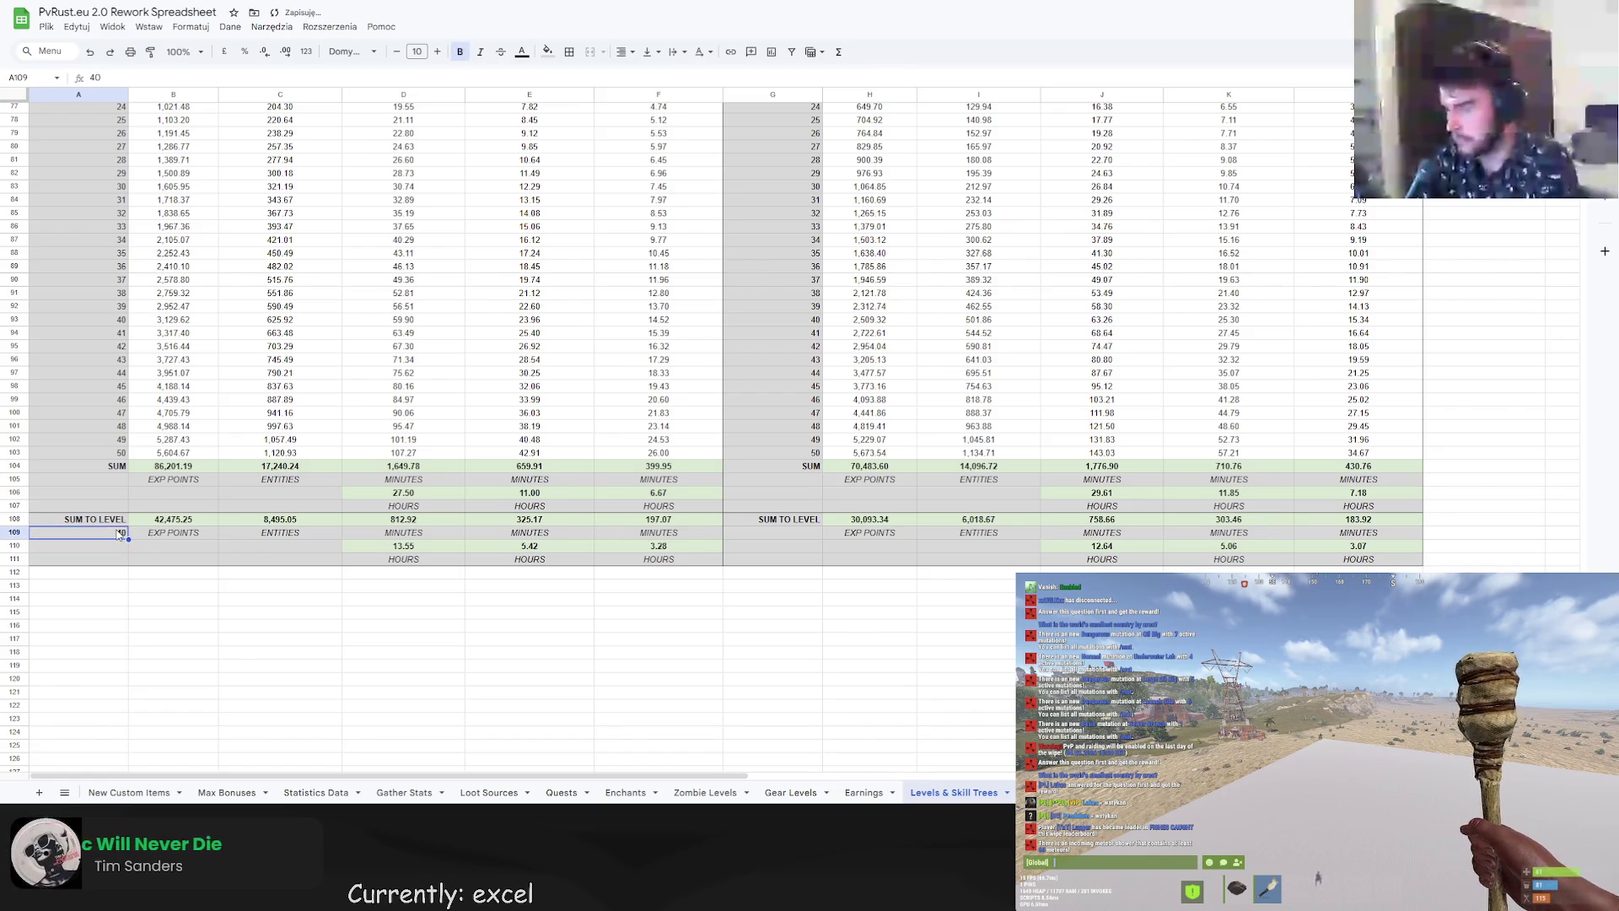
text(50)
key(Return)
Lower the miner's level 40 EXP multiplier to 1.08.
scroll(143, 529, up, 6)
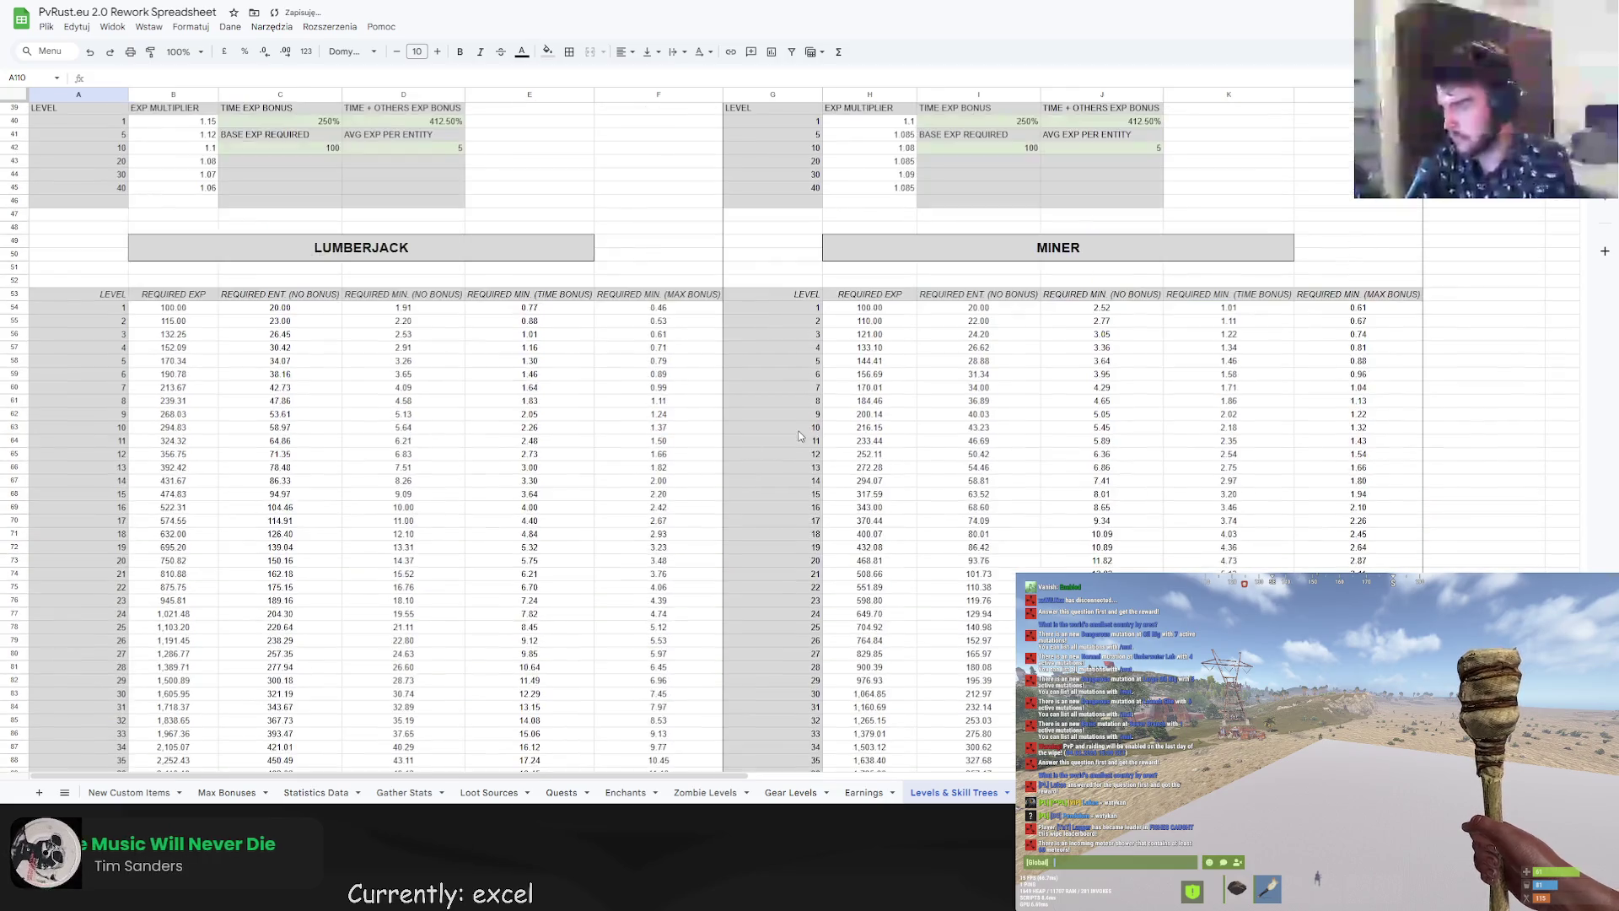
click(915, 186)
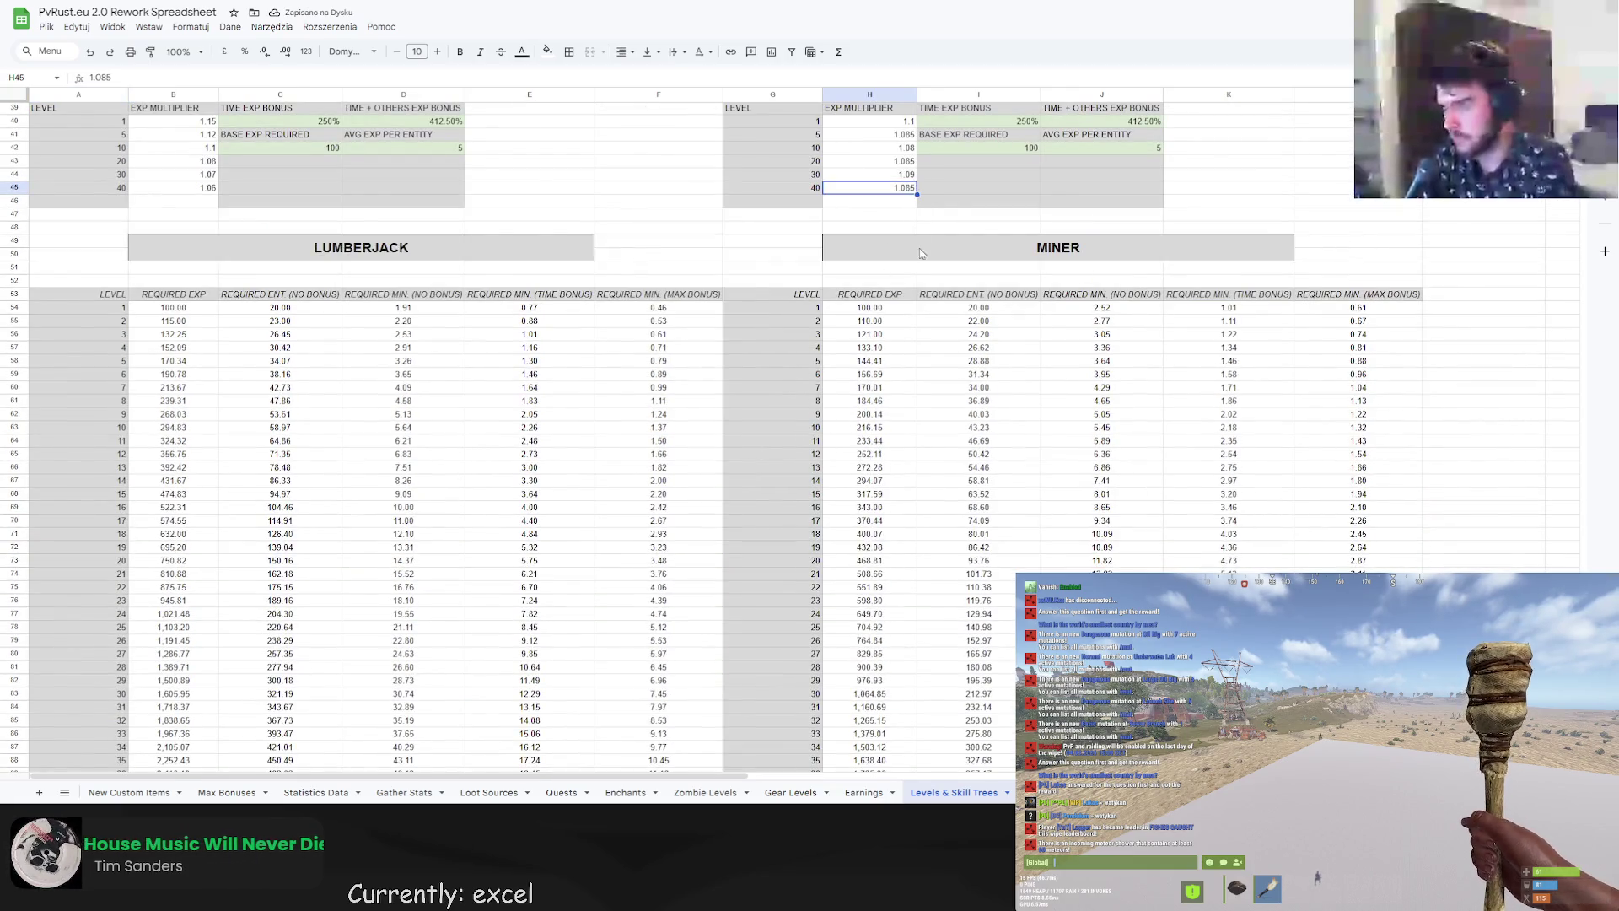
scroll(172, 702, down, 5)
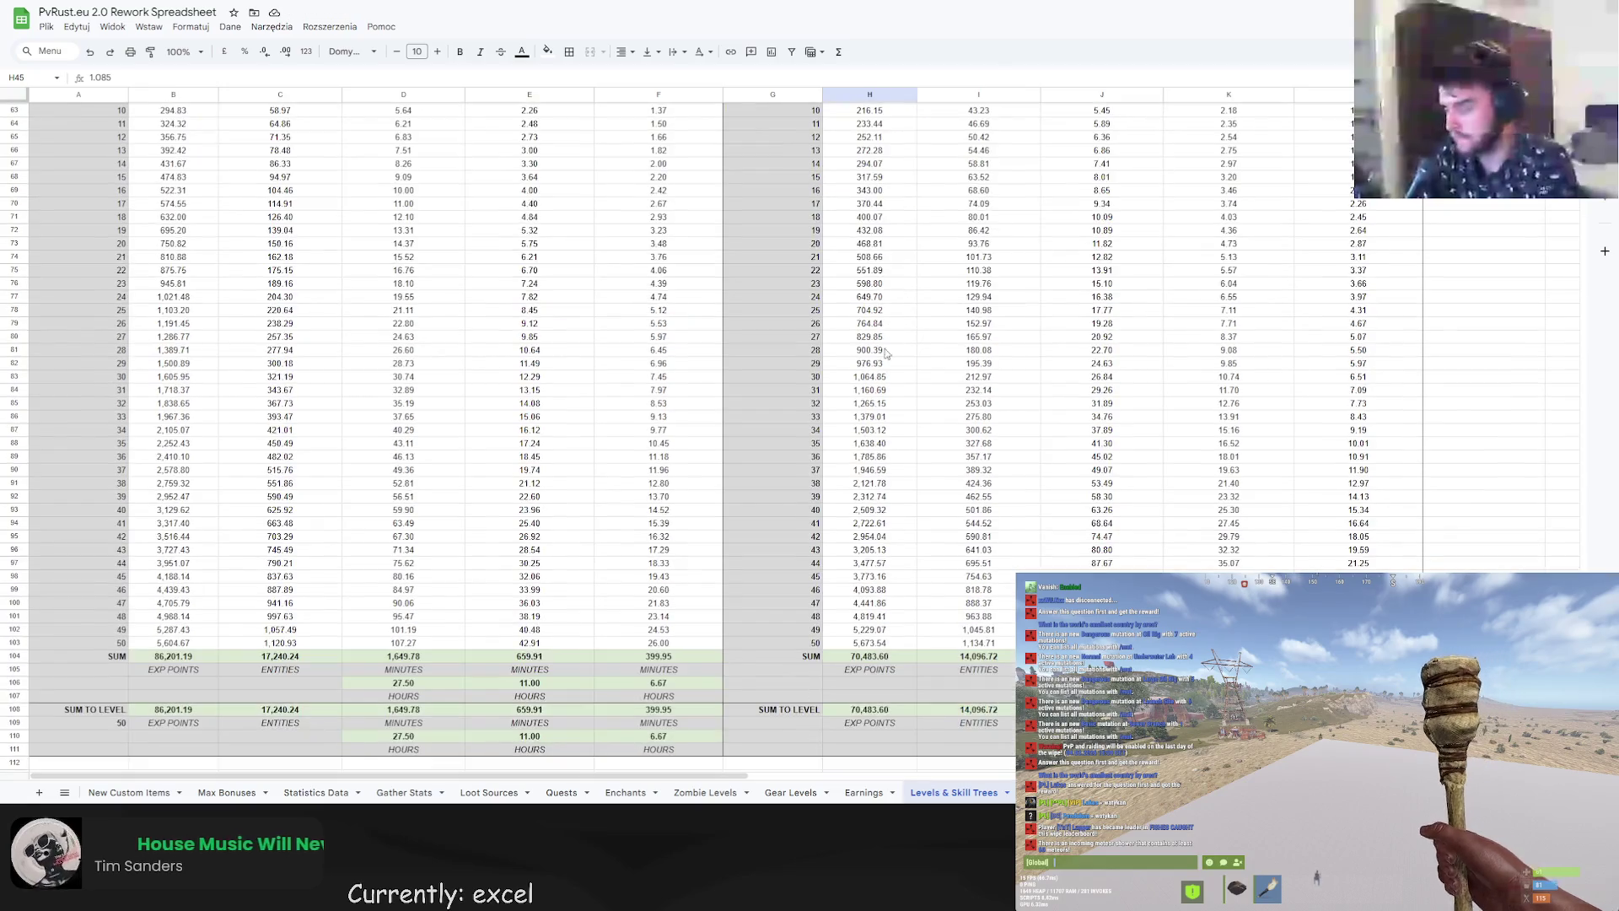
scroll(173, 702, up, 5)
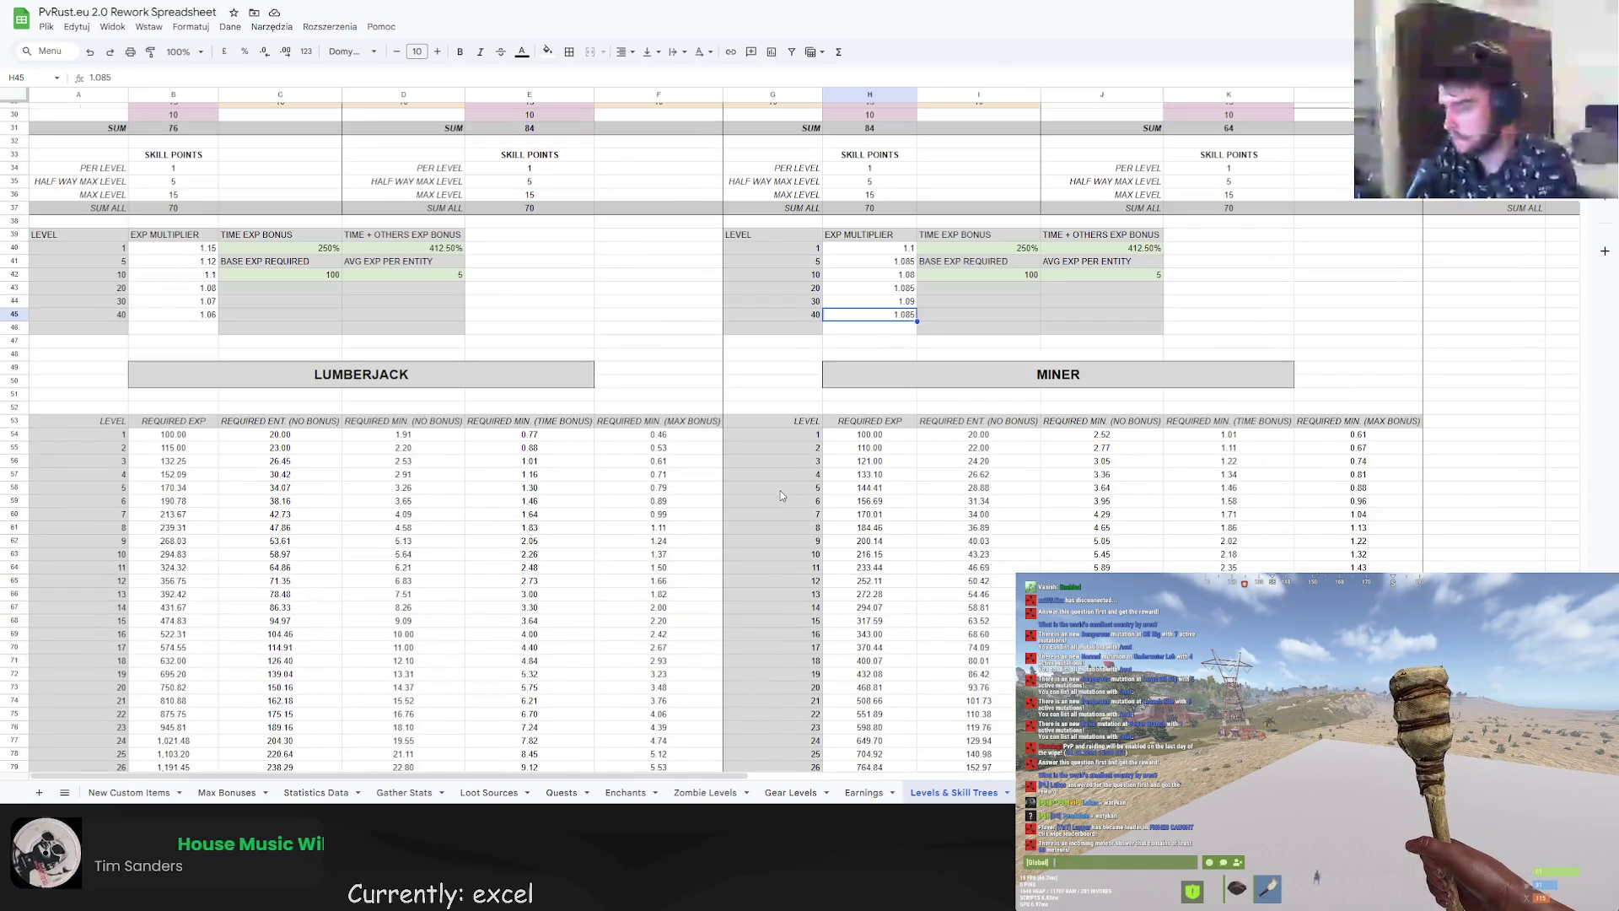
double_click(913, 314)
key(BackSpace)
key(Return)
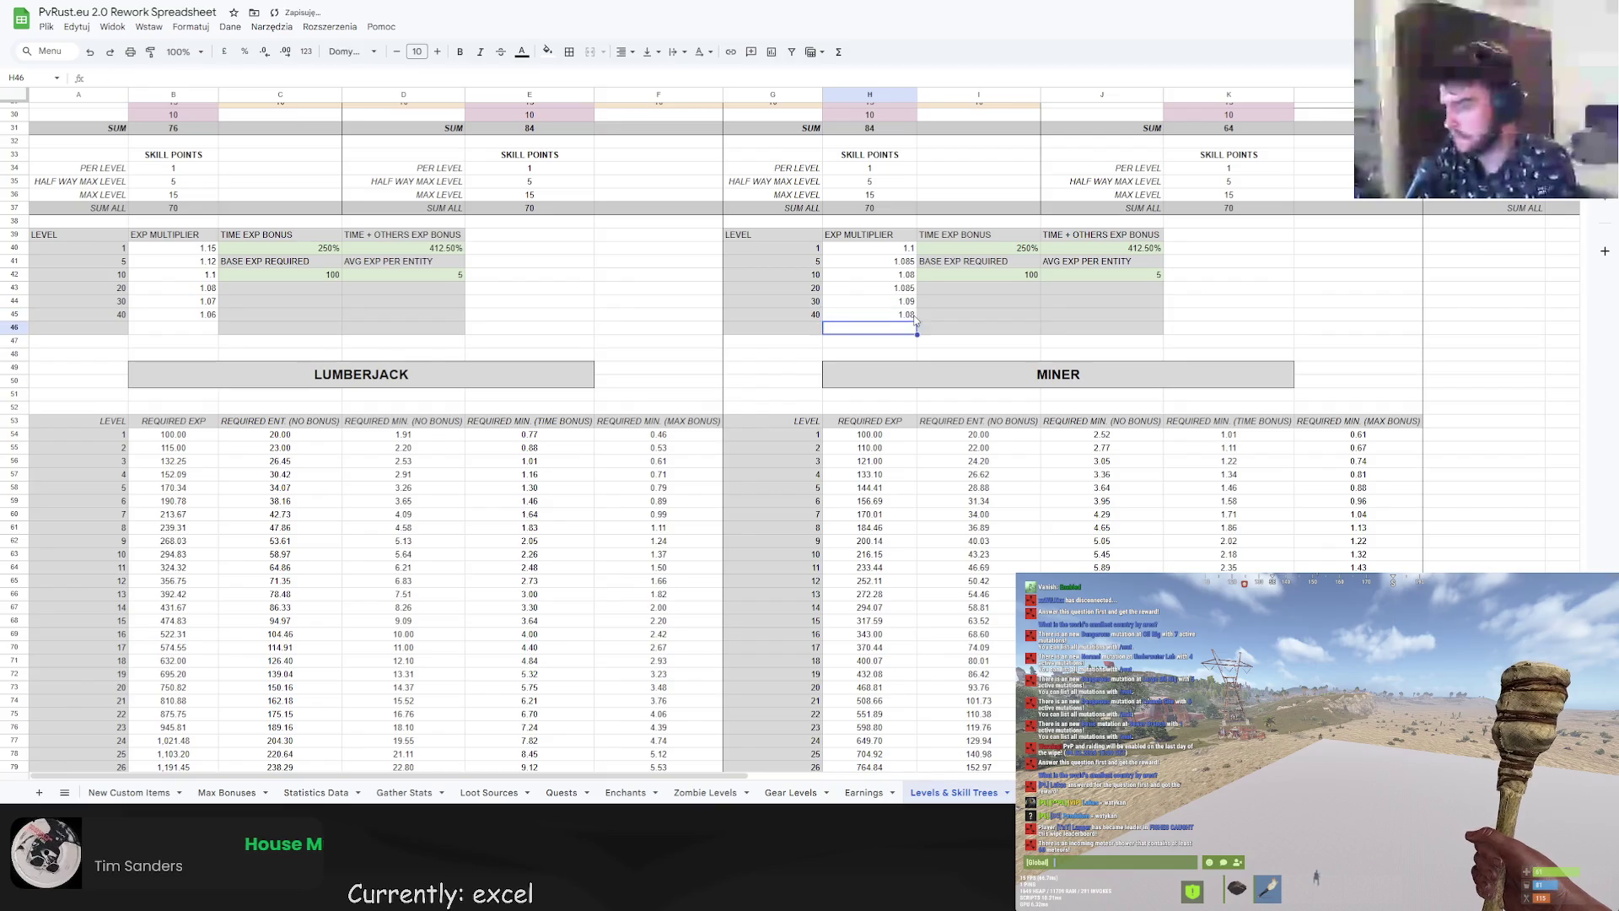
Check the totals at target level 40, then return the target to 50.
scroll(827, 519, down, 10)
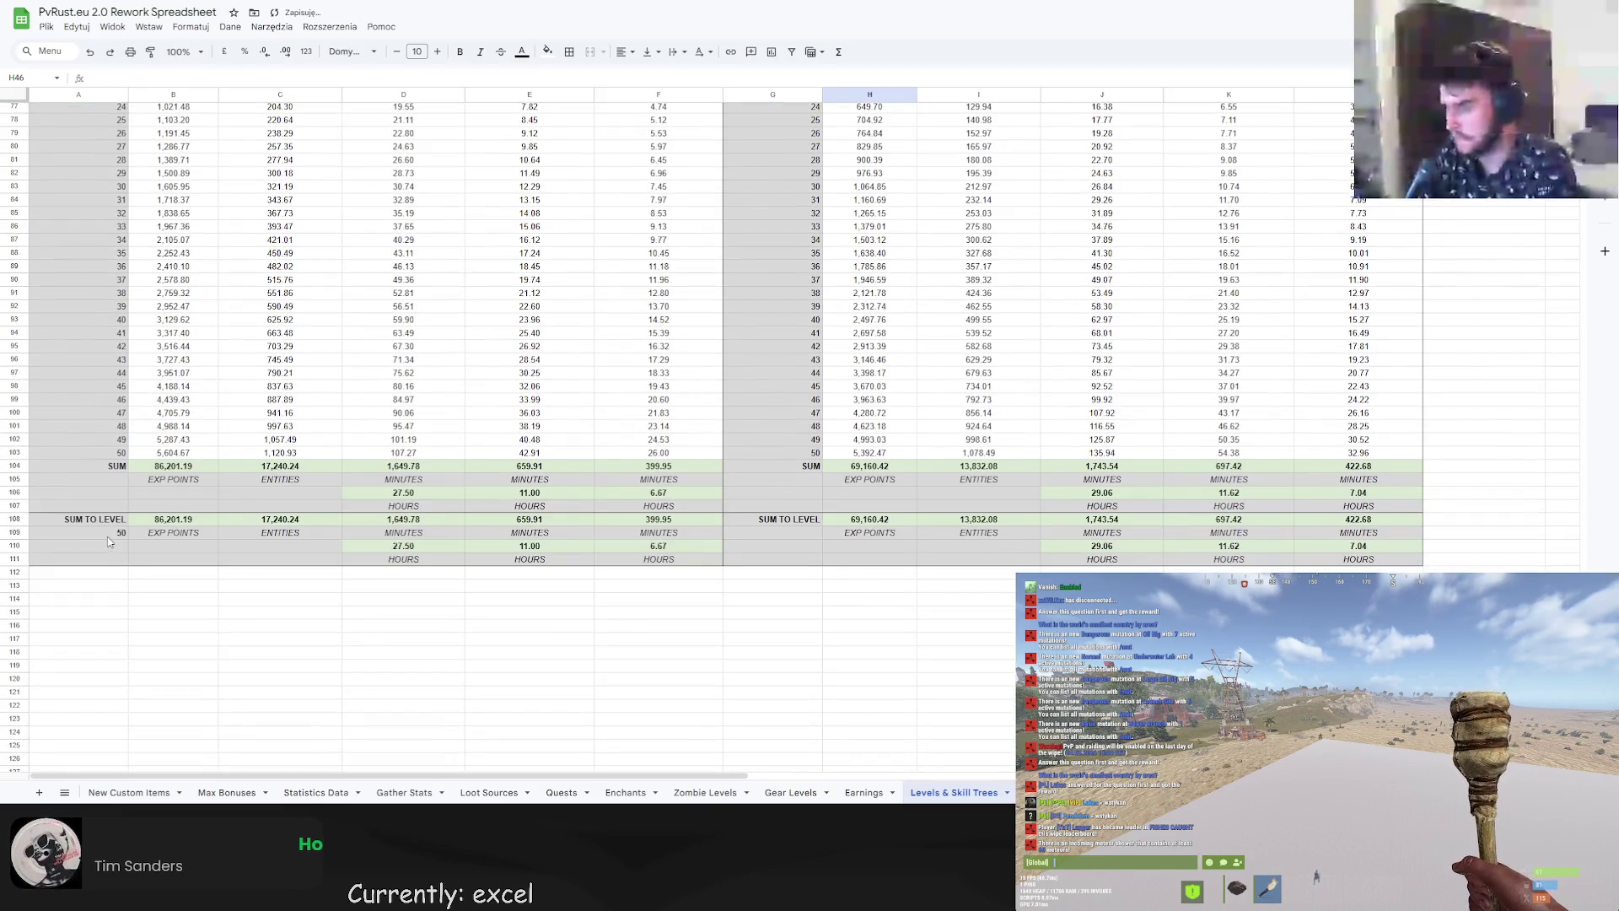
click(109, 534)
text(40)
key(Return)
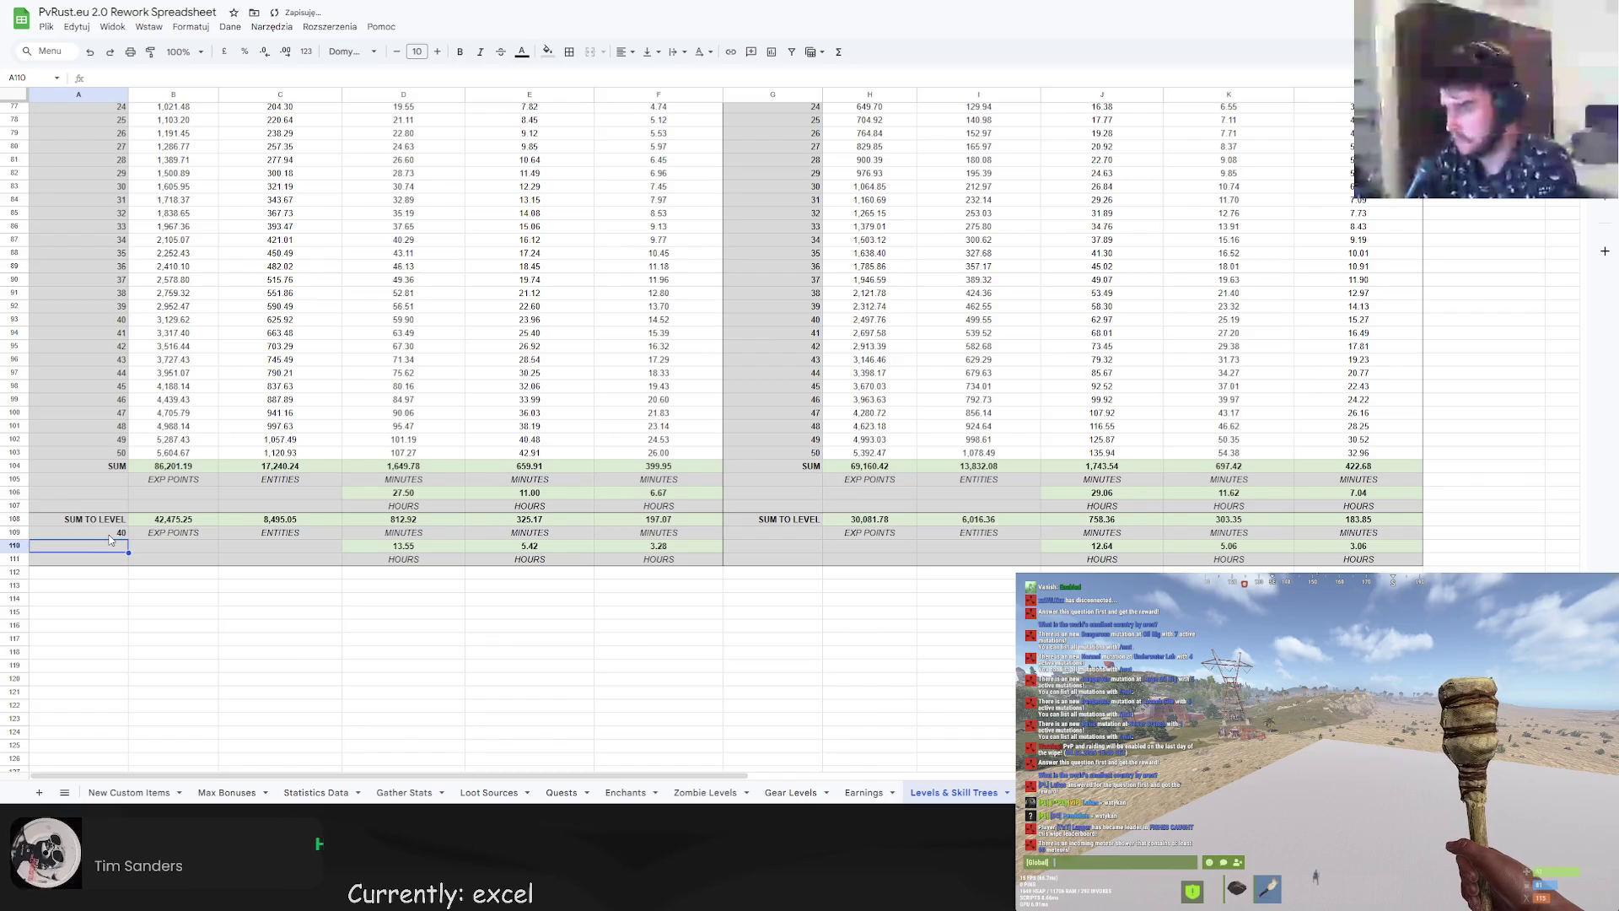
click(109, 536)
text(50)
key(Return)
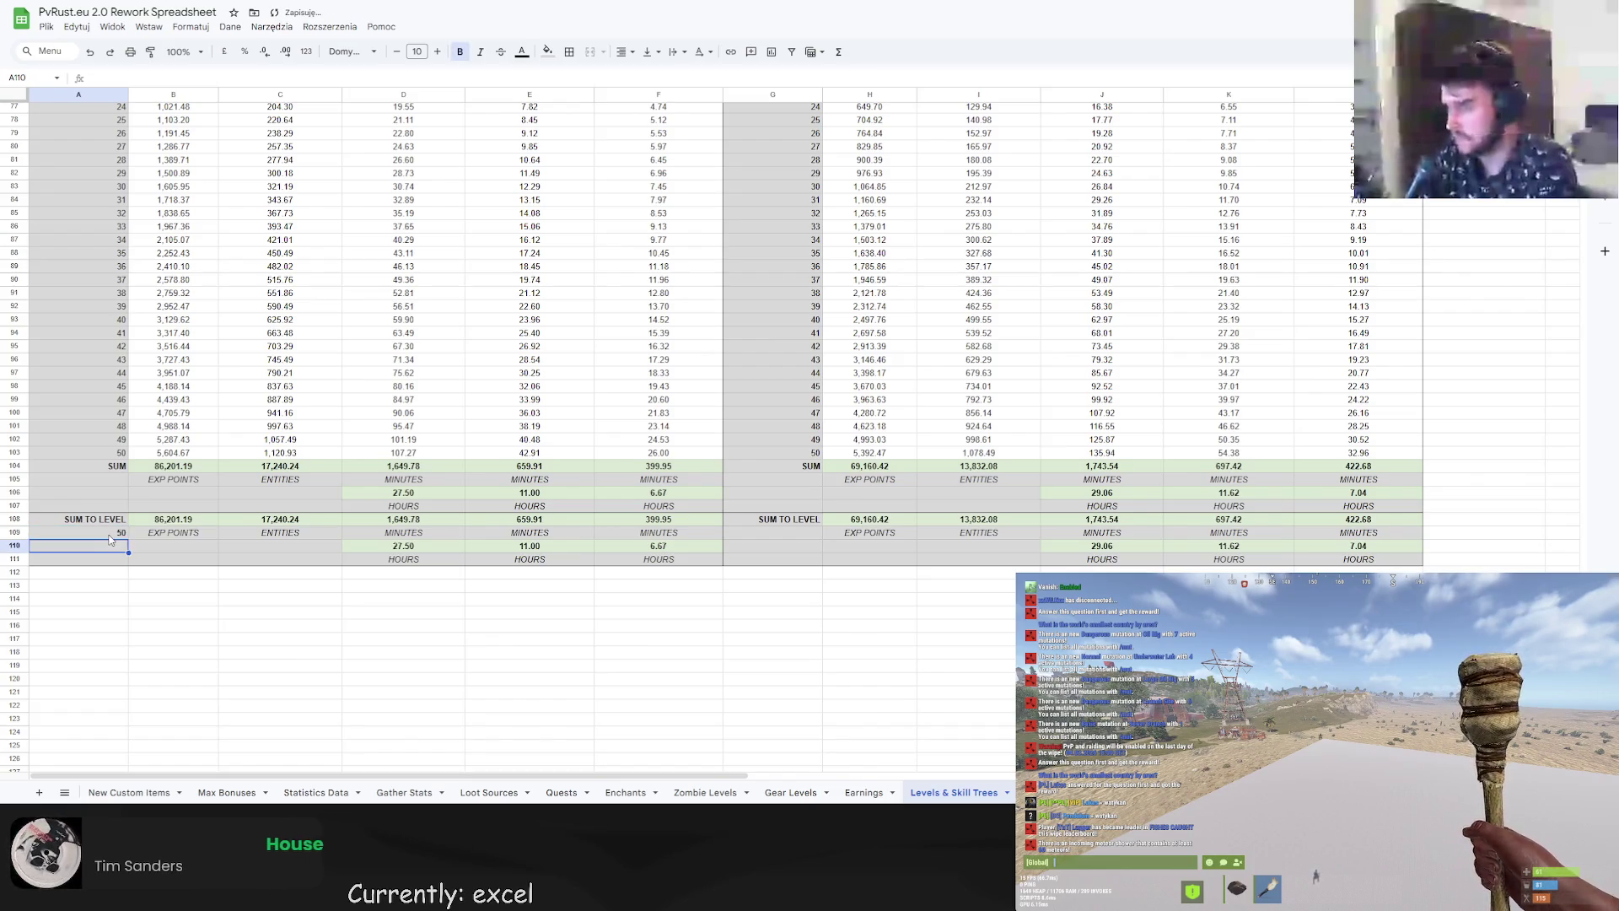
Set the miner's level 40 multiplier to 1.075 and level 30 multiplier to 1.085.
scroll(180, 470, up, 10)
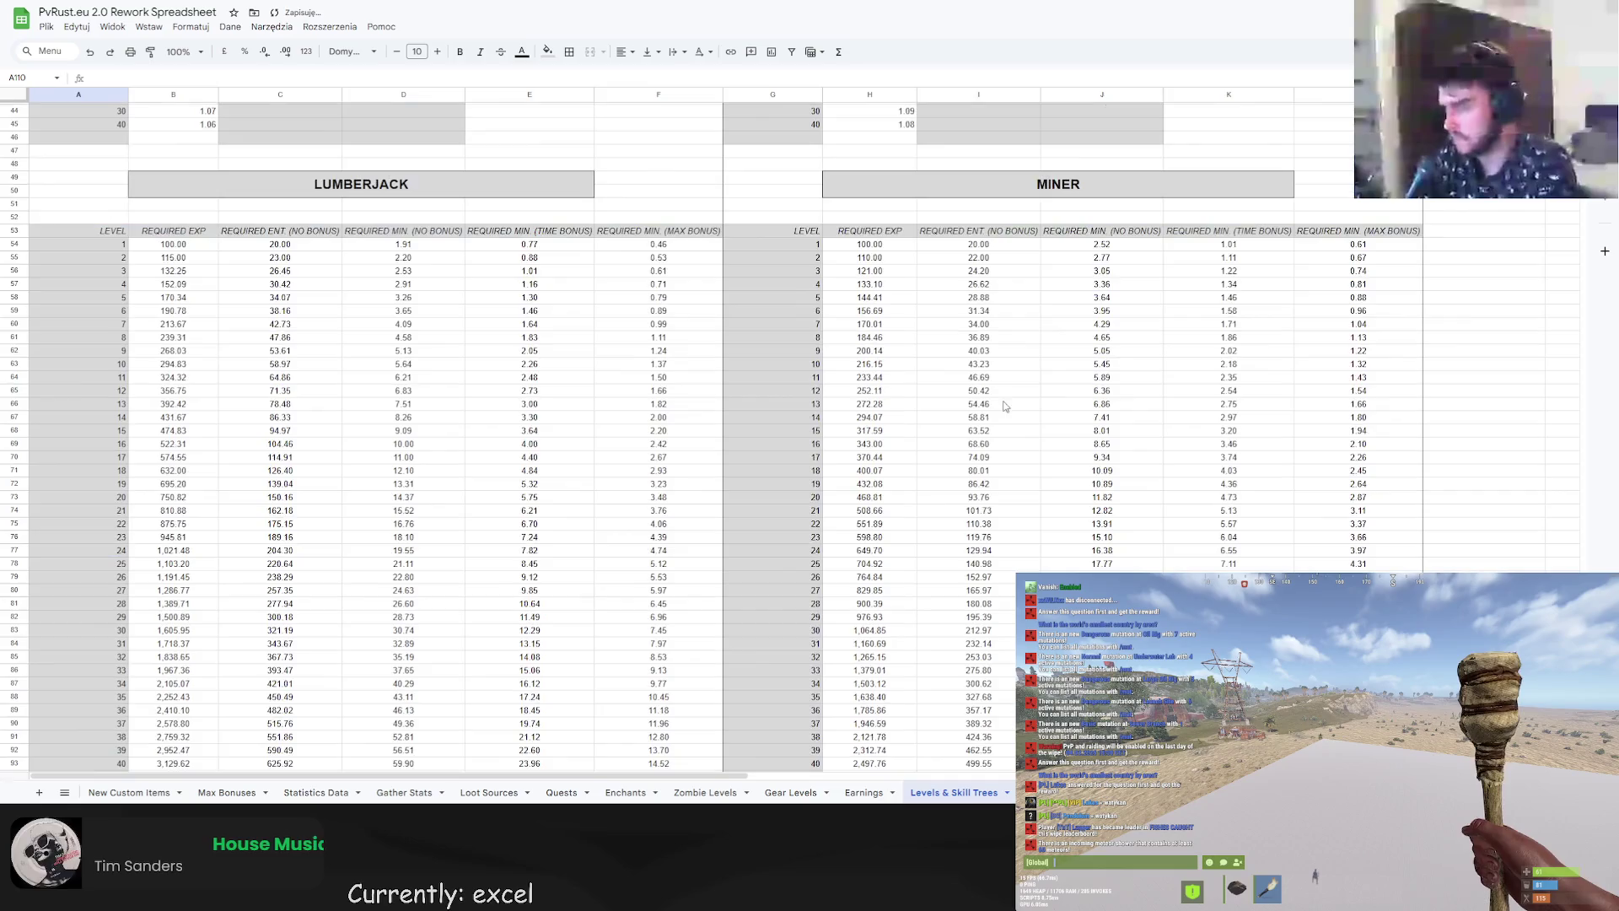
click(907, 315)
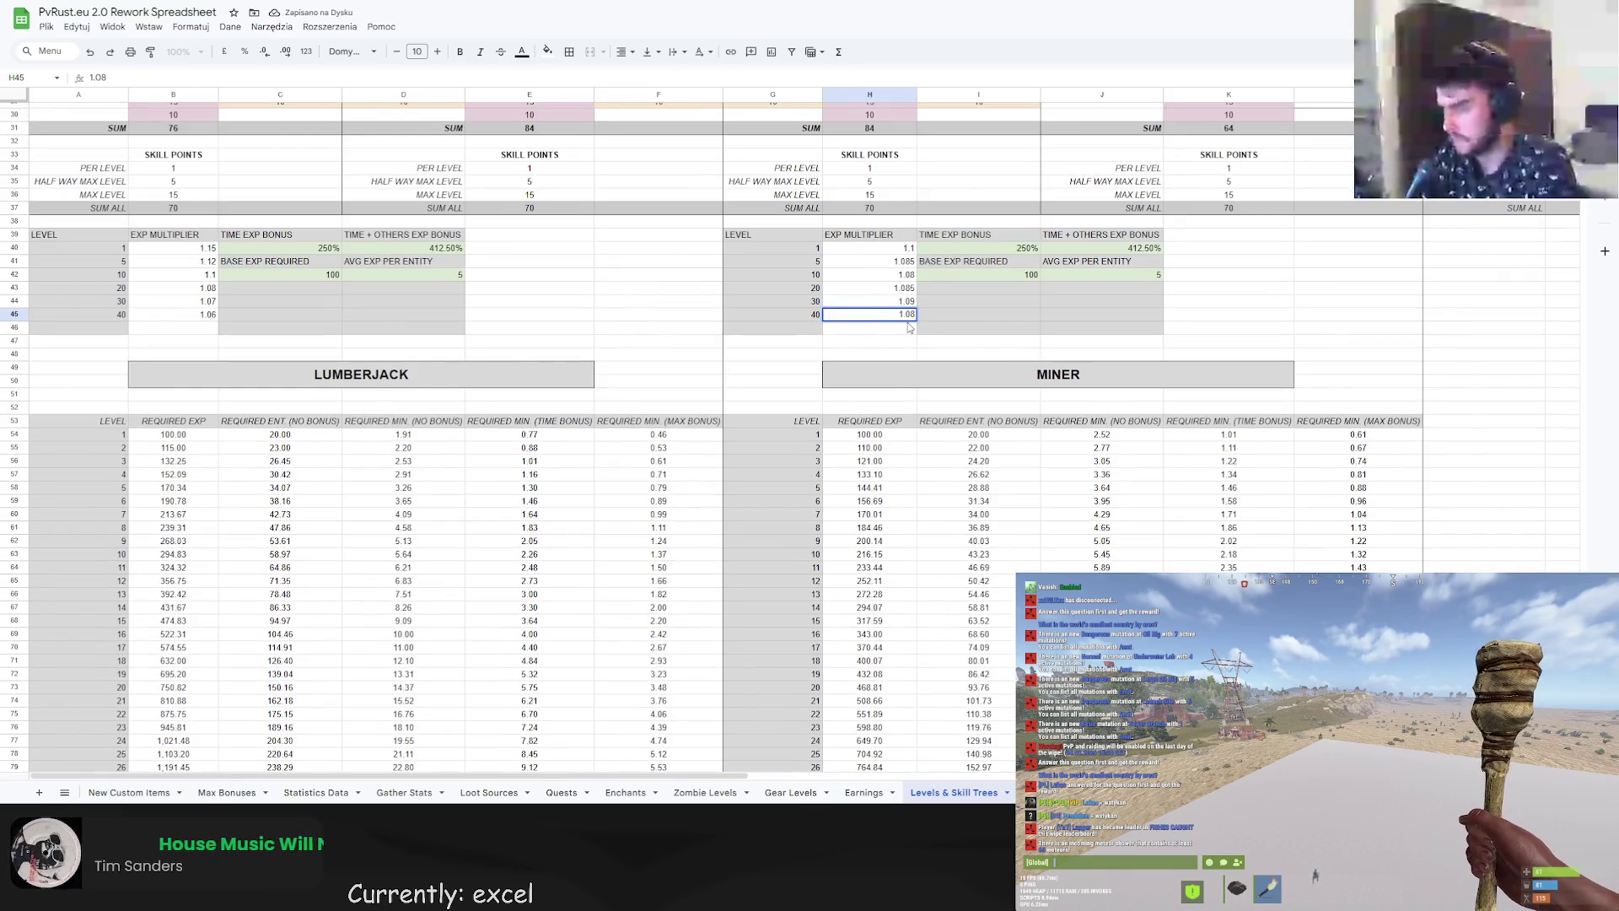
text(1.07)
key(Return)
scroll(918, 413, down, 7)
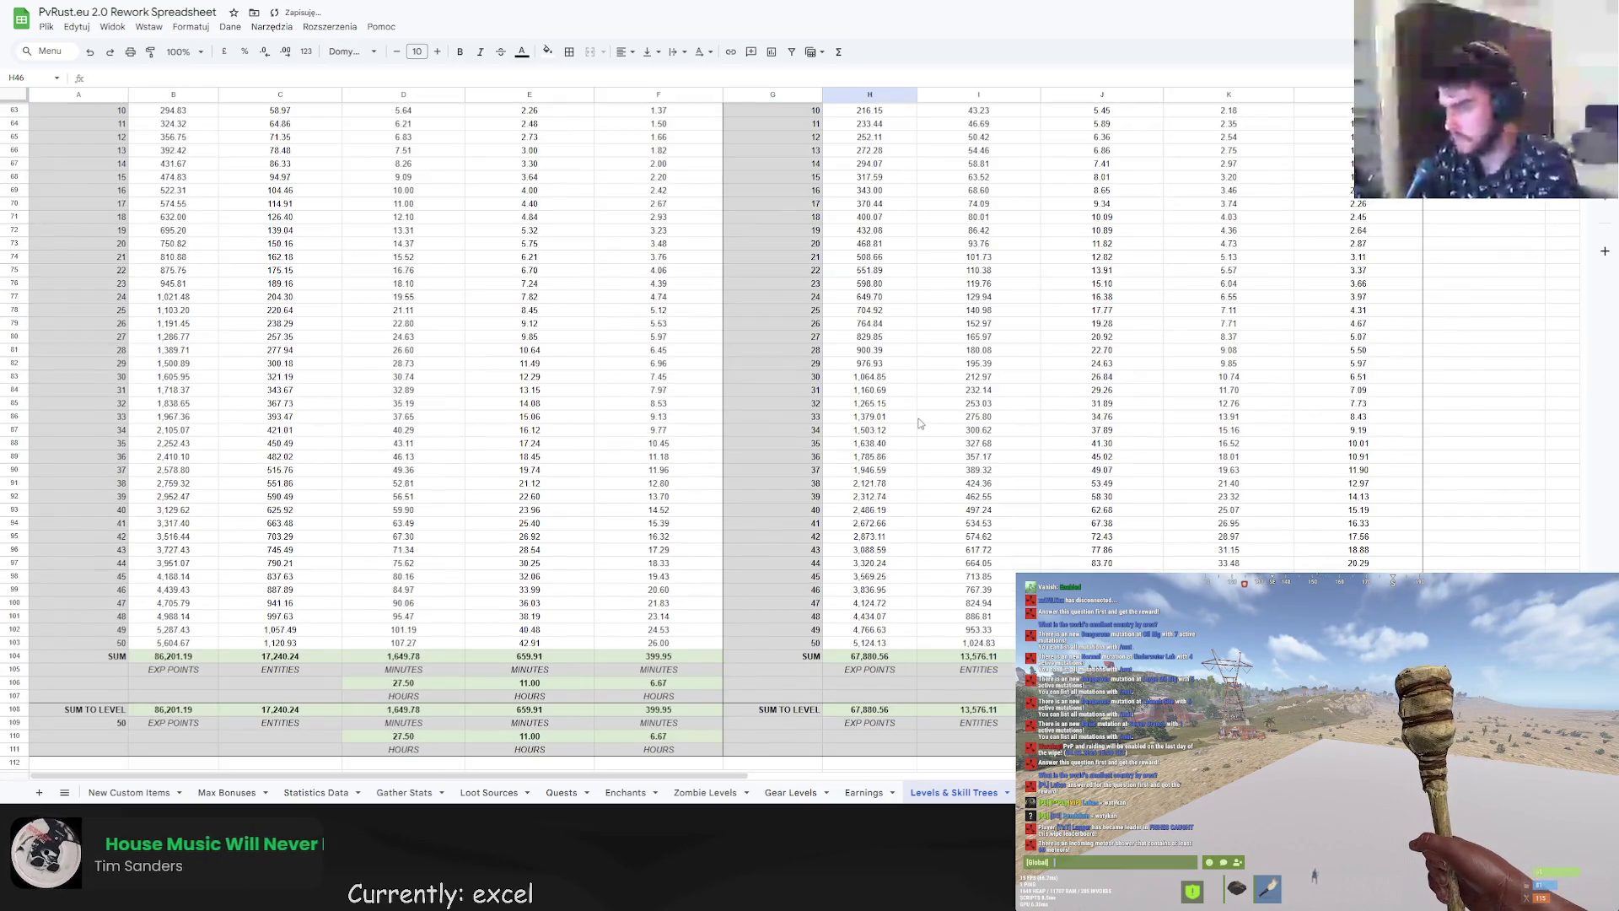
scroll(919, 424, up, 6)
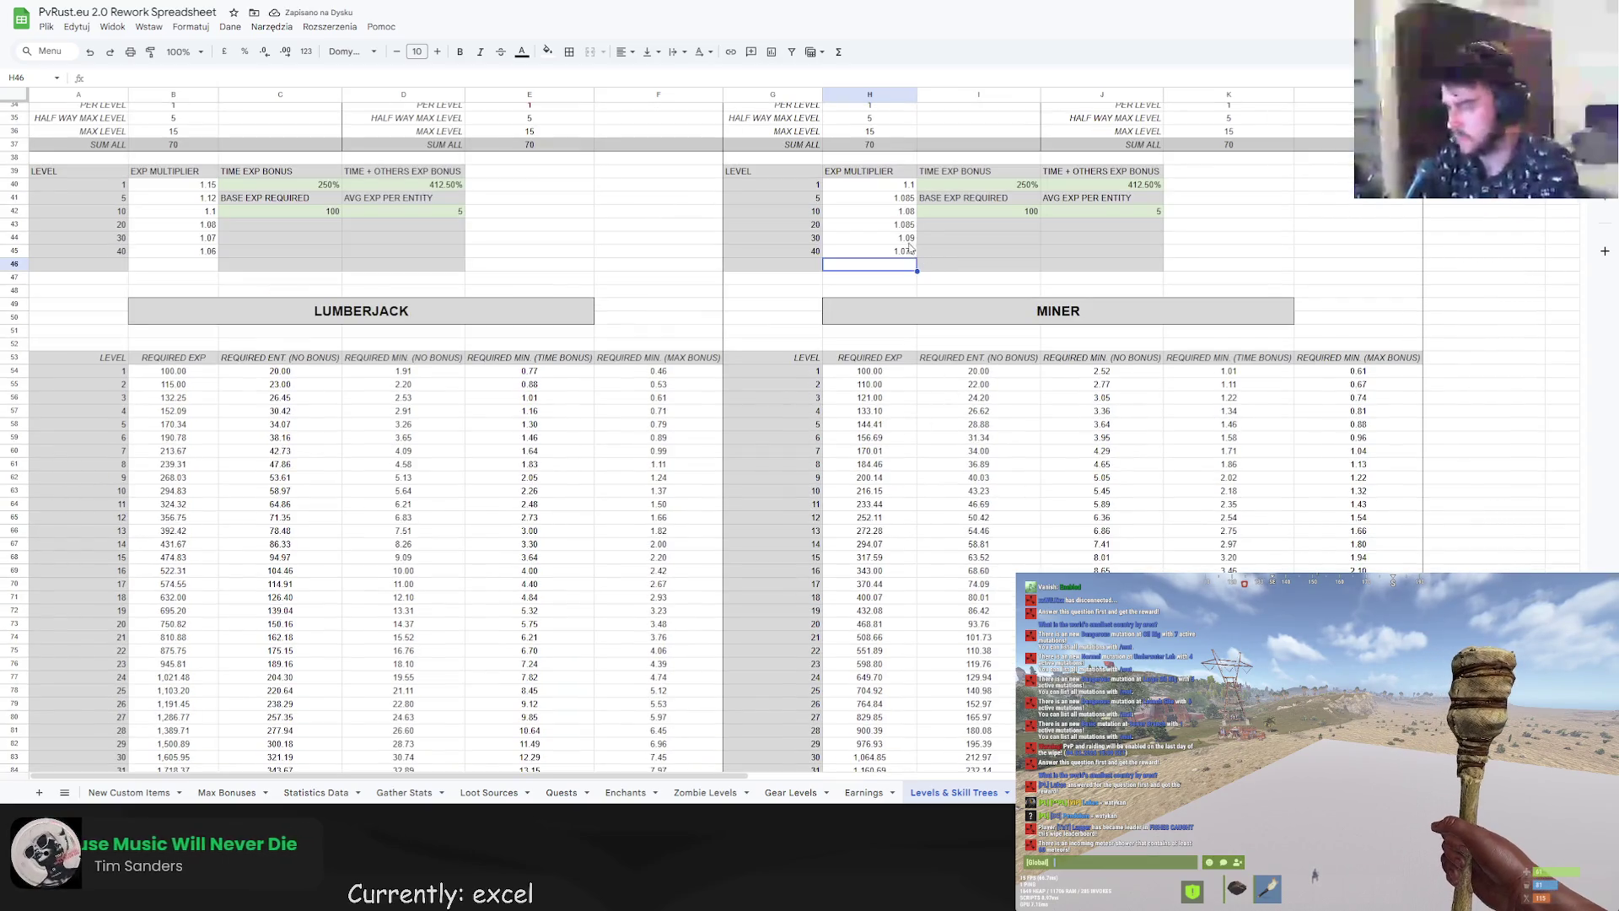
click(908, 238)
text(1.085)
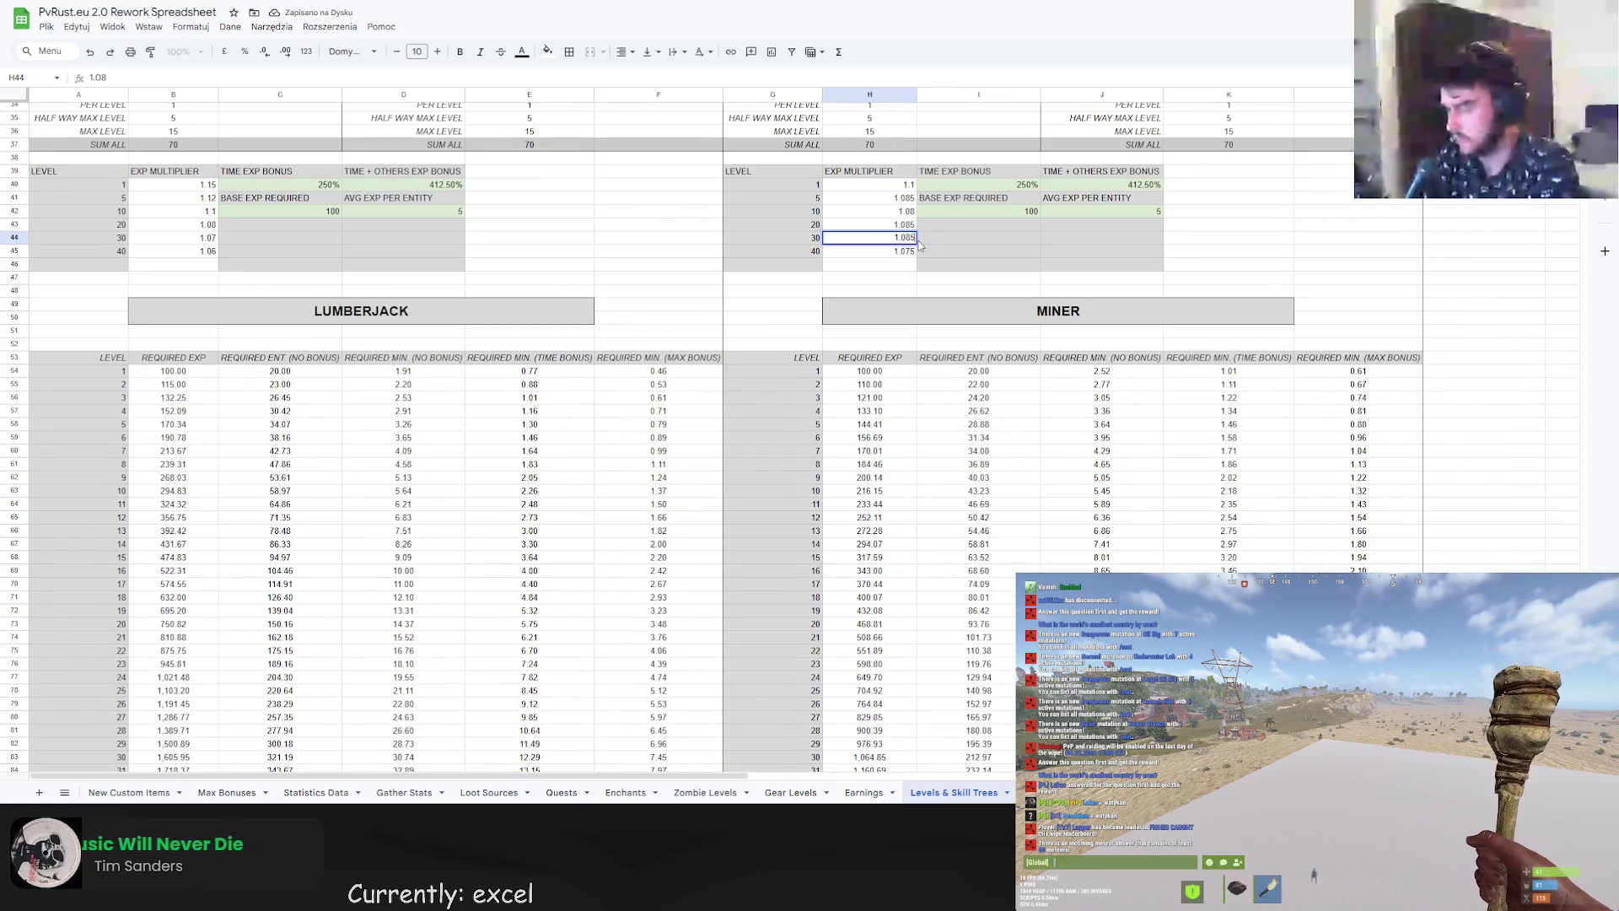
key(Return)
Compare sum-to-level totals with the target at 40, then at 30.
scroll(914, 422, down, 8)
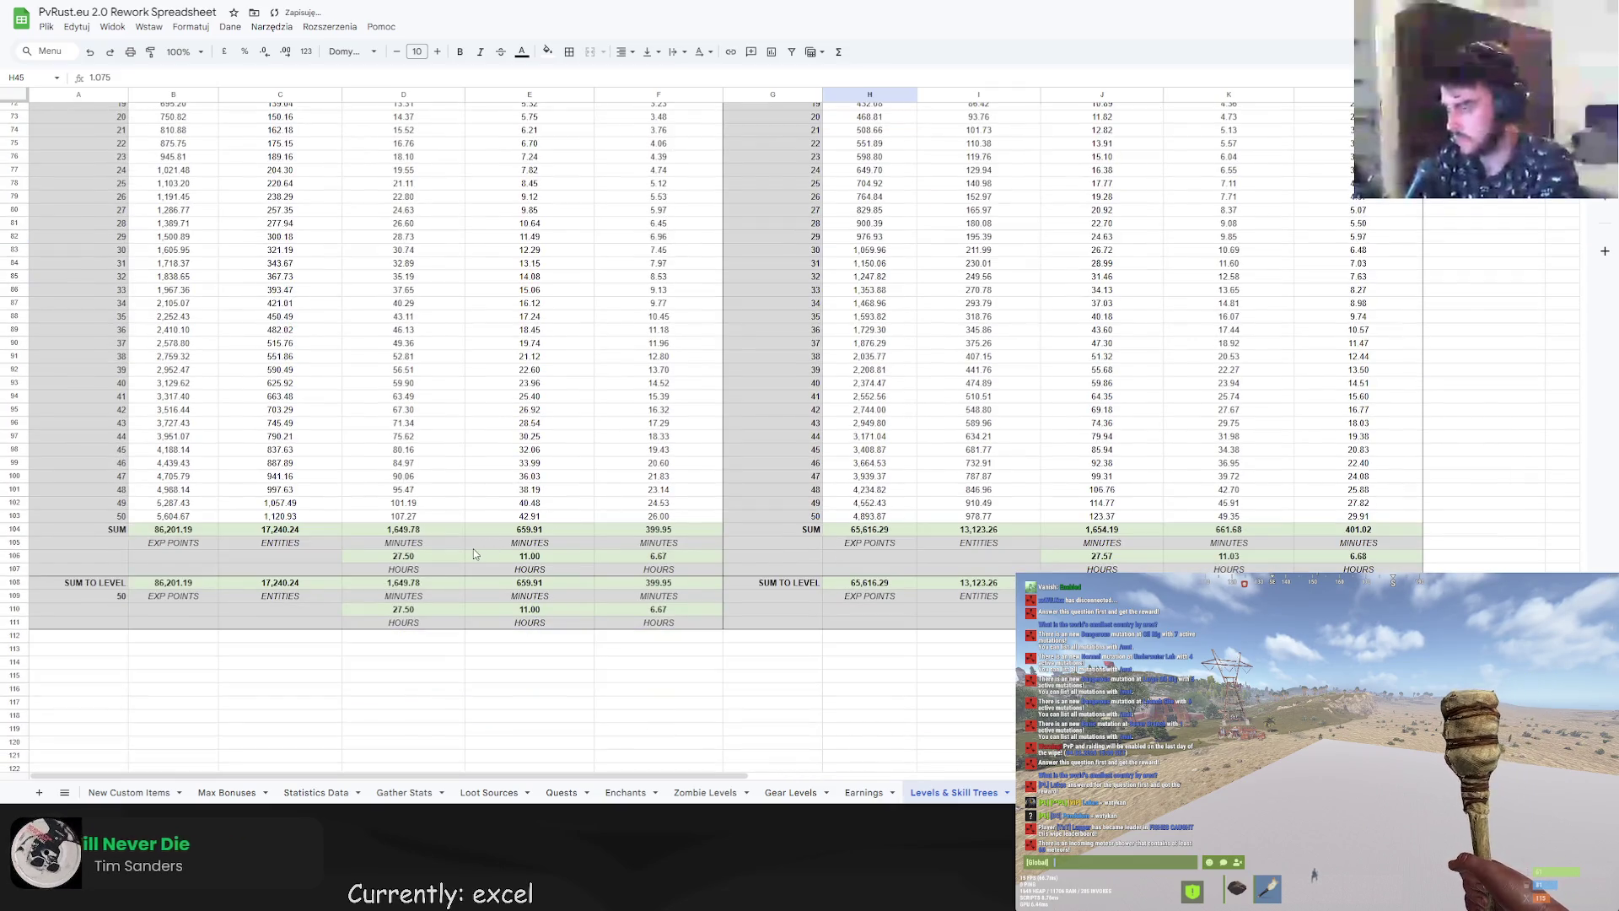
click(112, 596)
text(40)
key(Return)
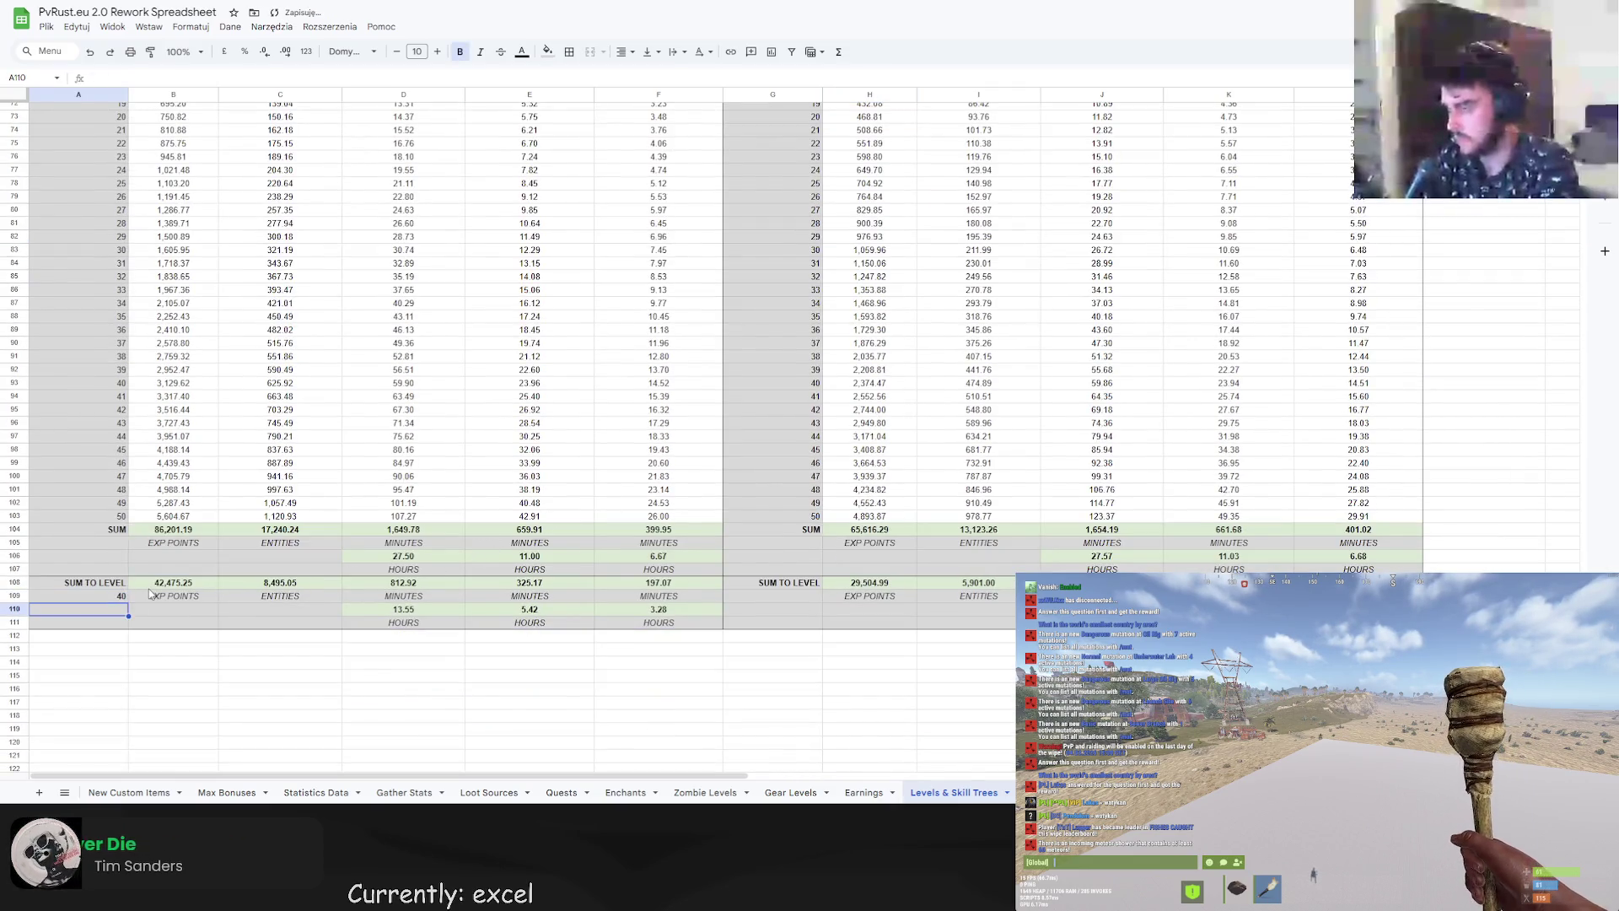
click(126, 596)
text(30)
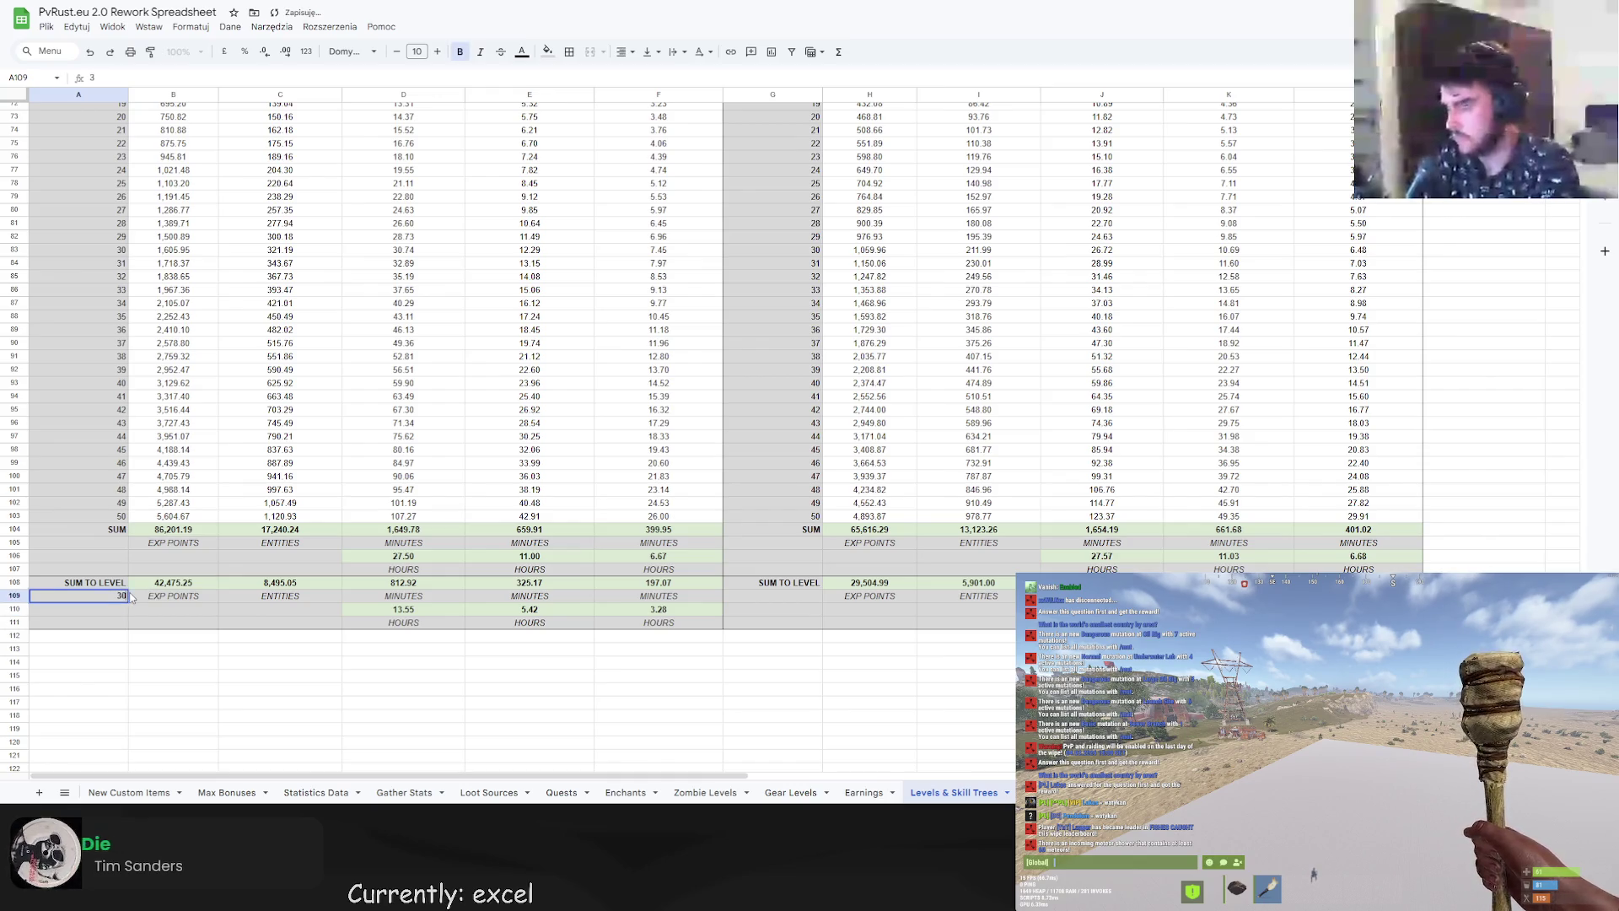
key(Return)
Review the miner's level 20 and level 30 EXP multipliers.
scroll(533, 564, up, 8)
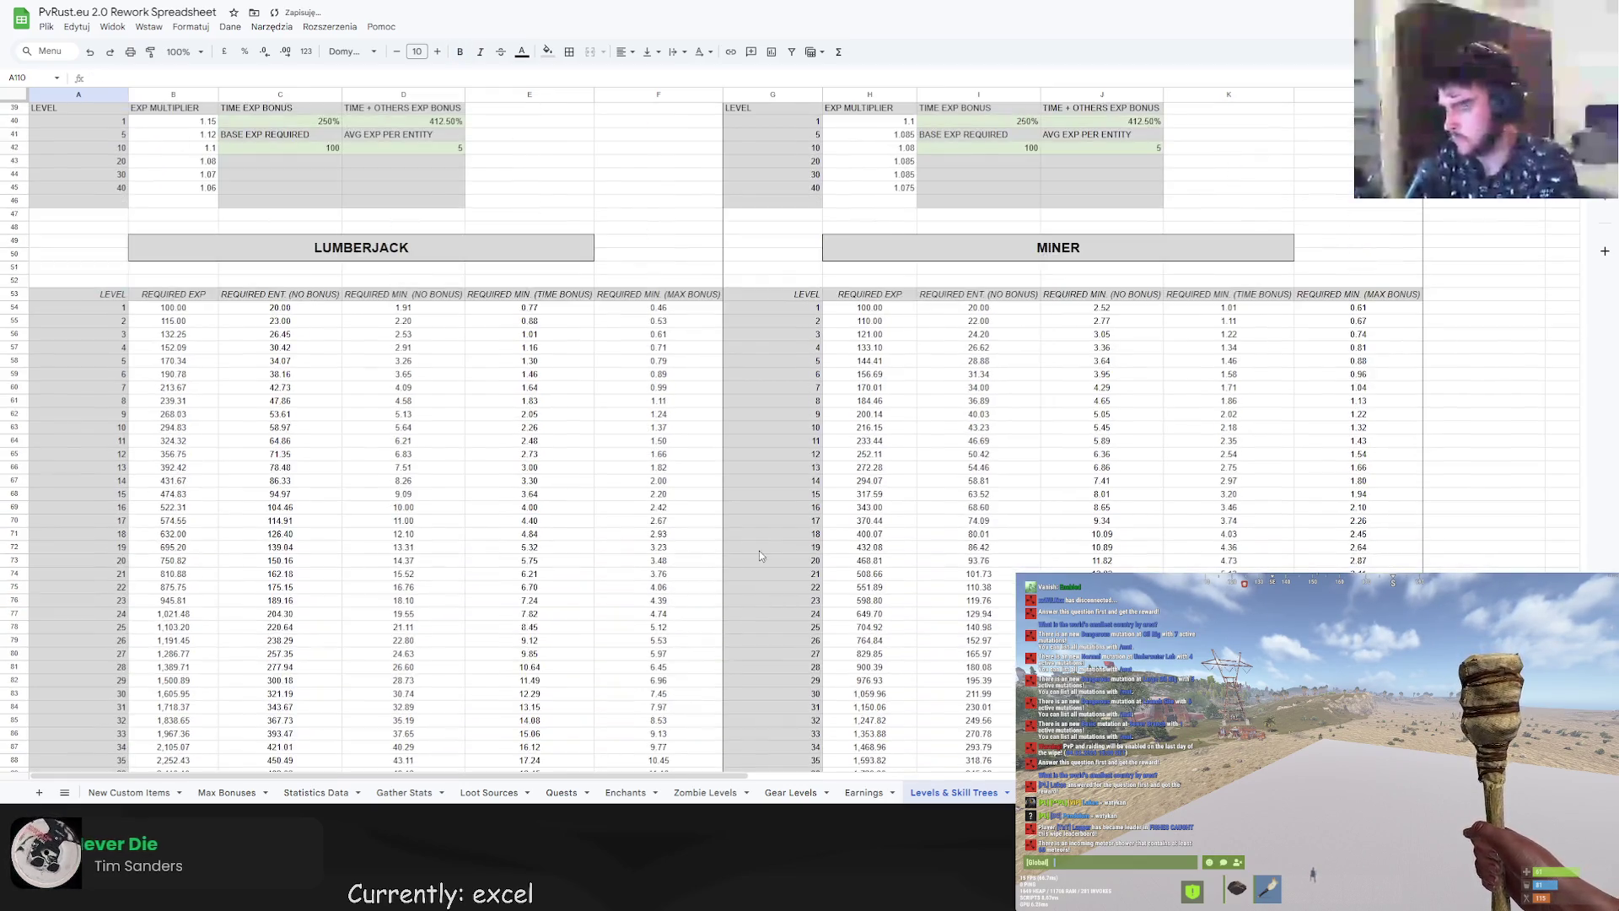
click(906, 228)
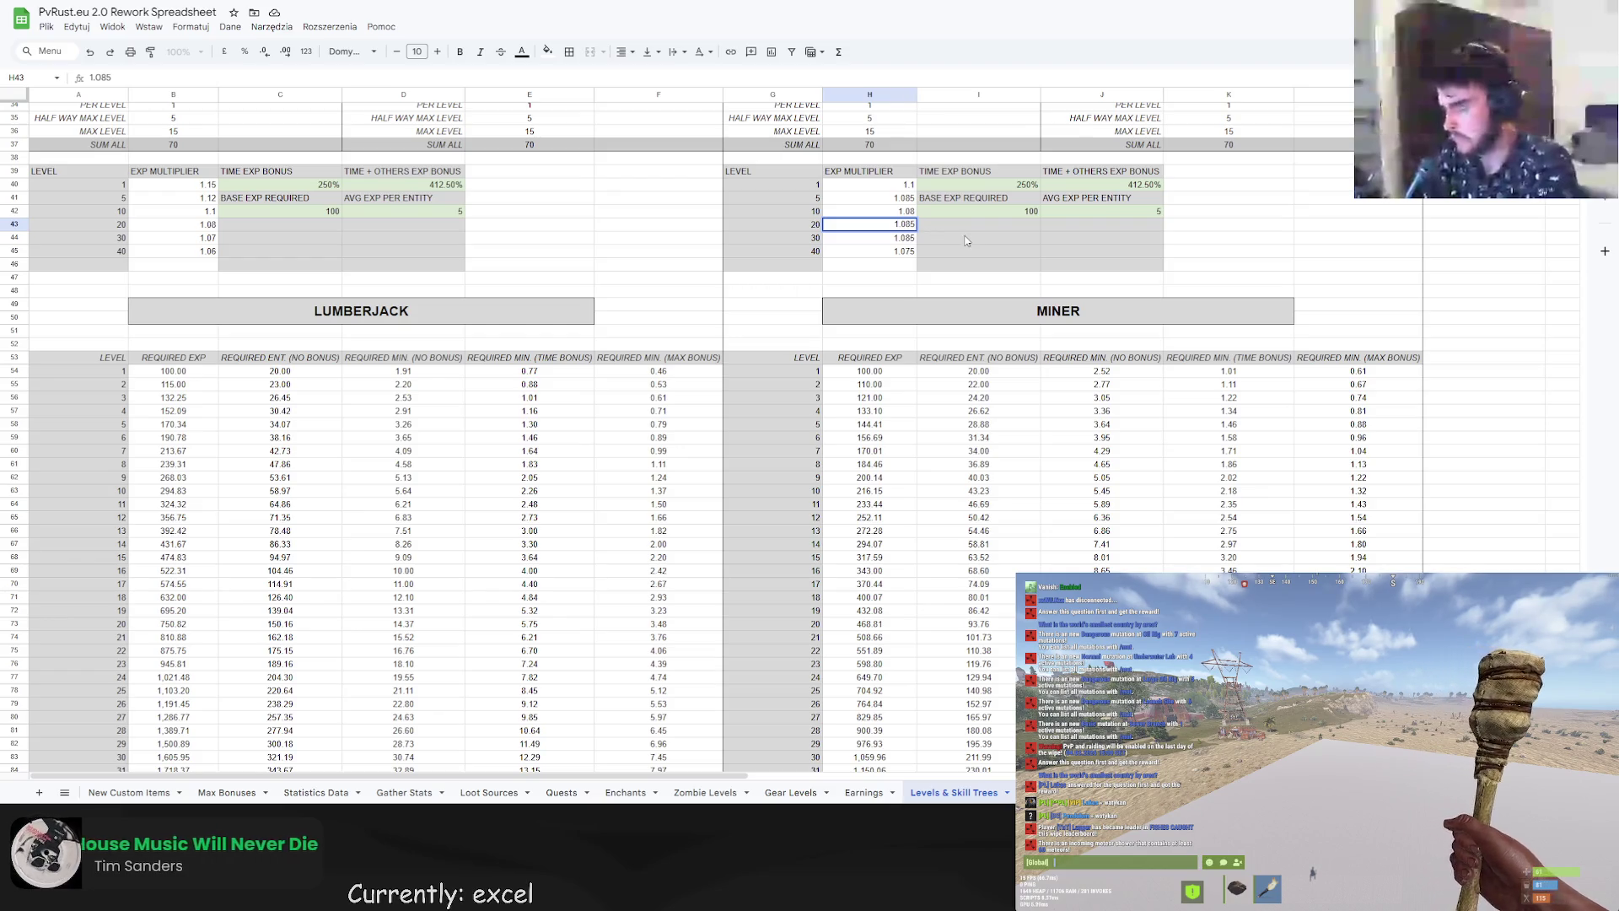
click(934, 241)
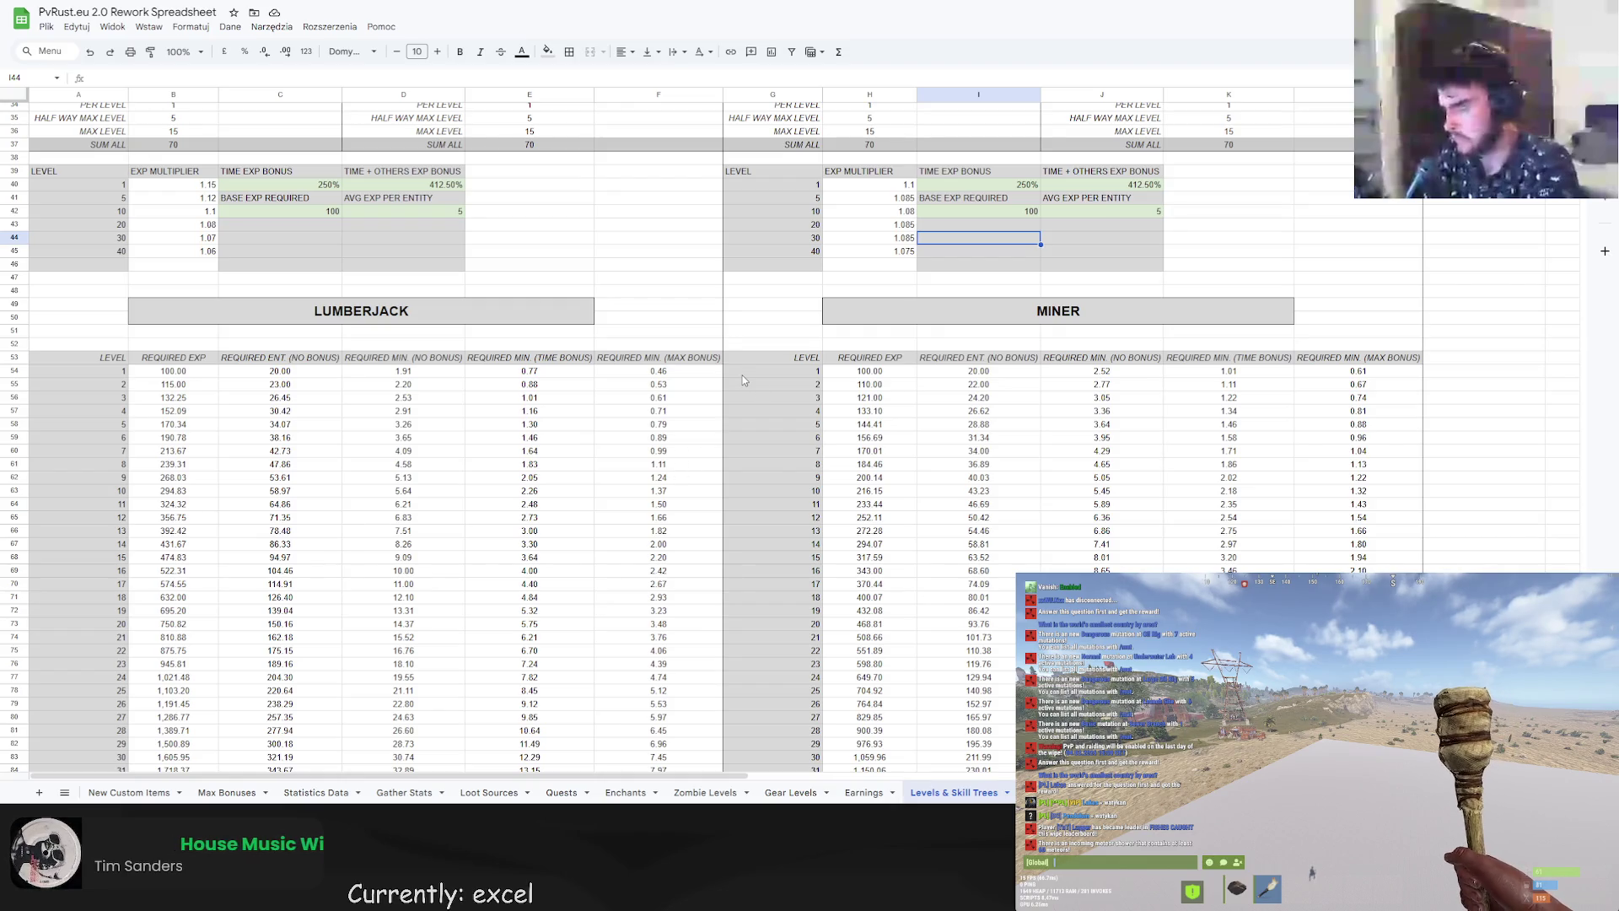
scroll(717, 388, up, 2)
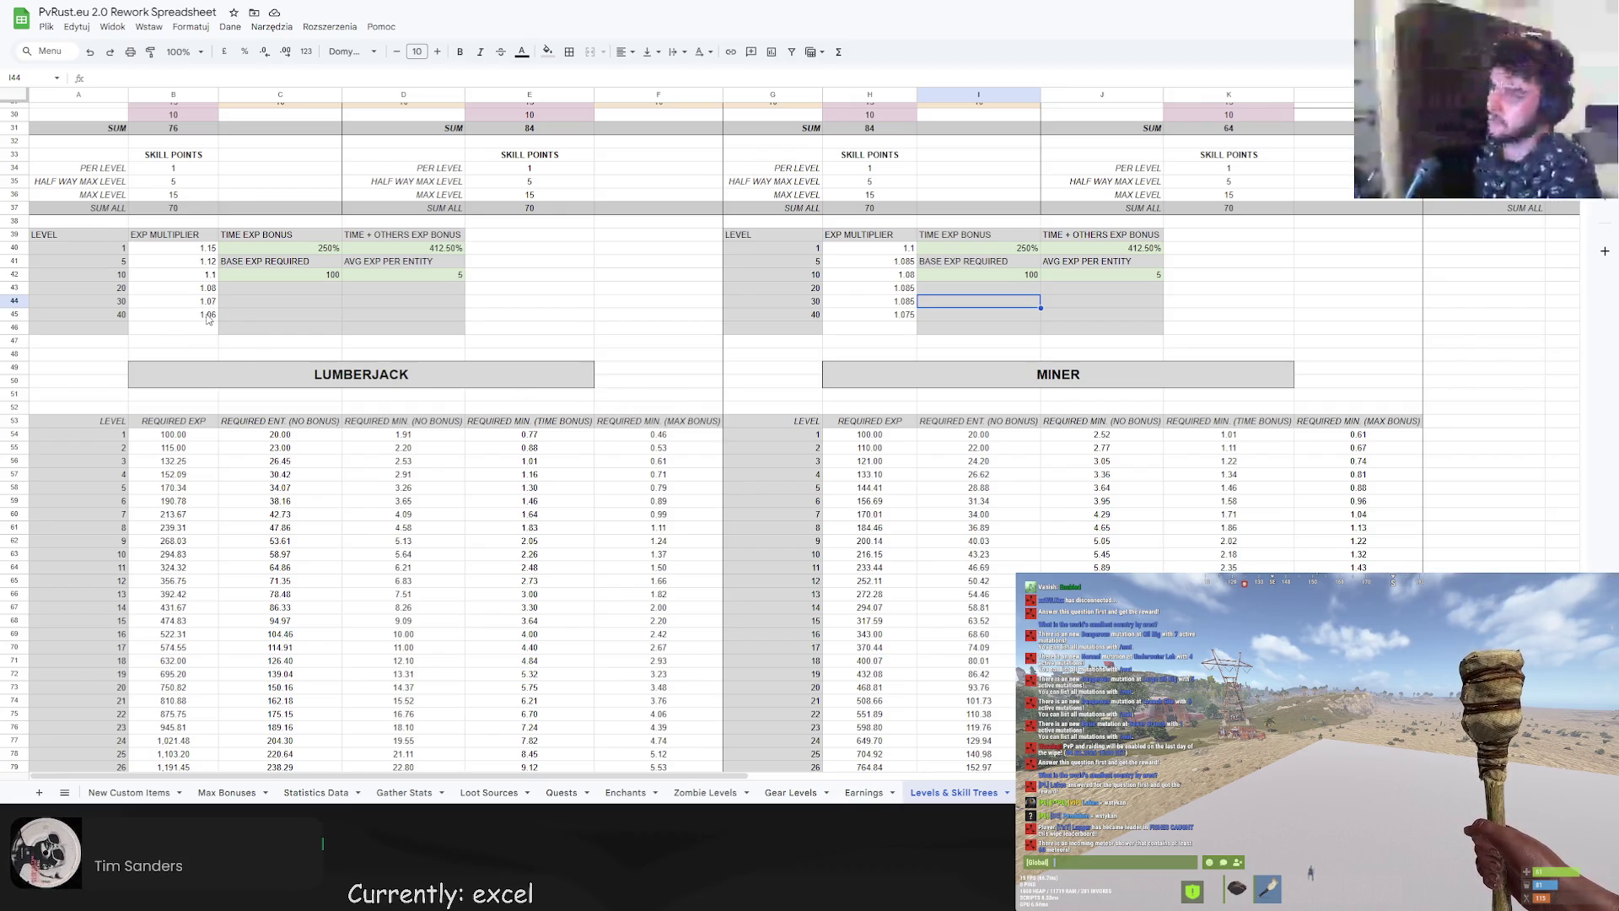
scroll(499, 446, down, 2)
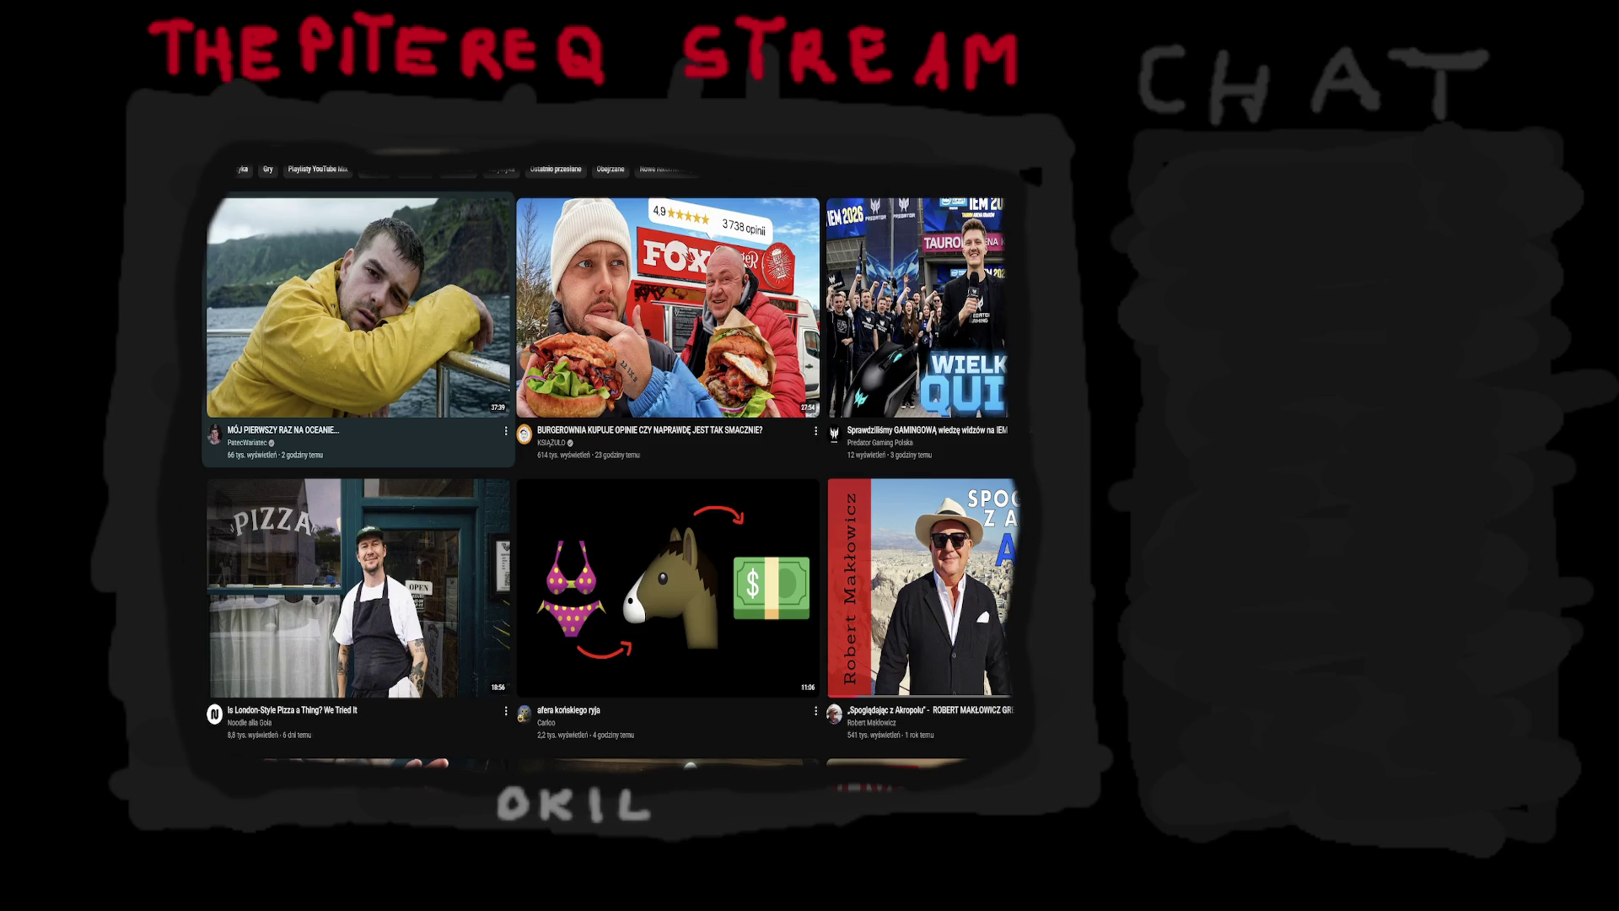
Scroll far down the YouTube home feed browsing recommended video thumbnails.
scroll(702, 432, down, 3)
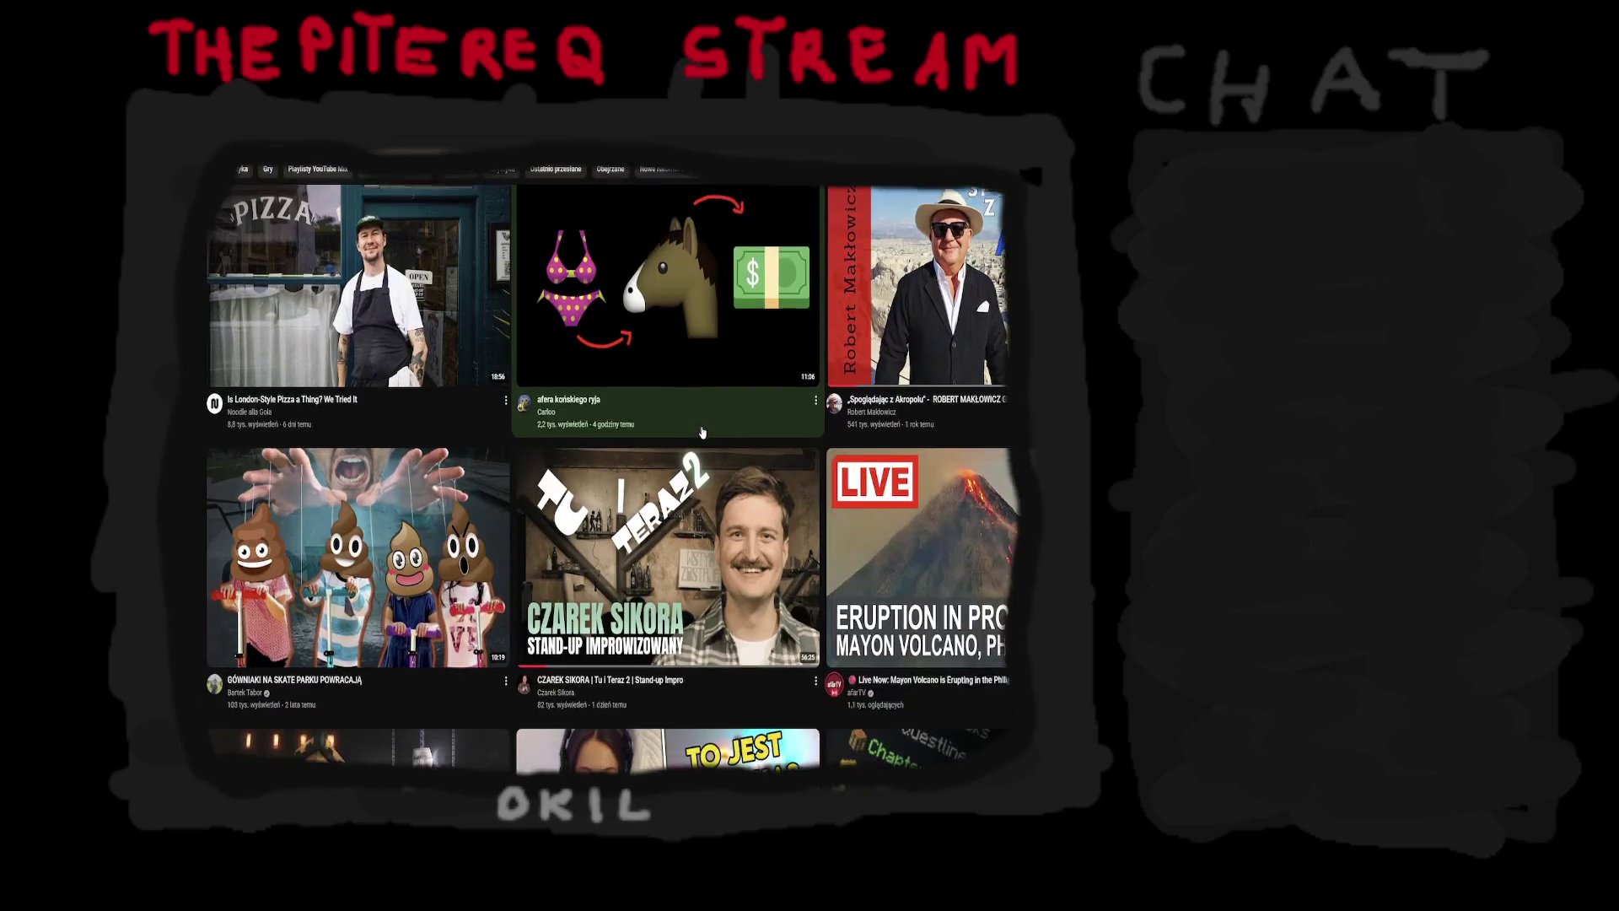
scroll(701, 432, down, 5)
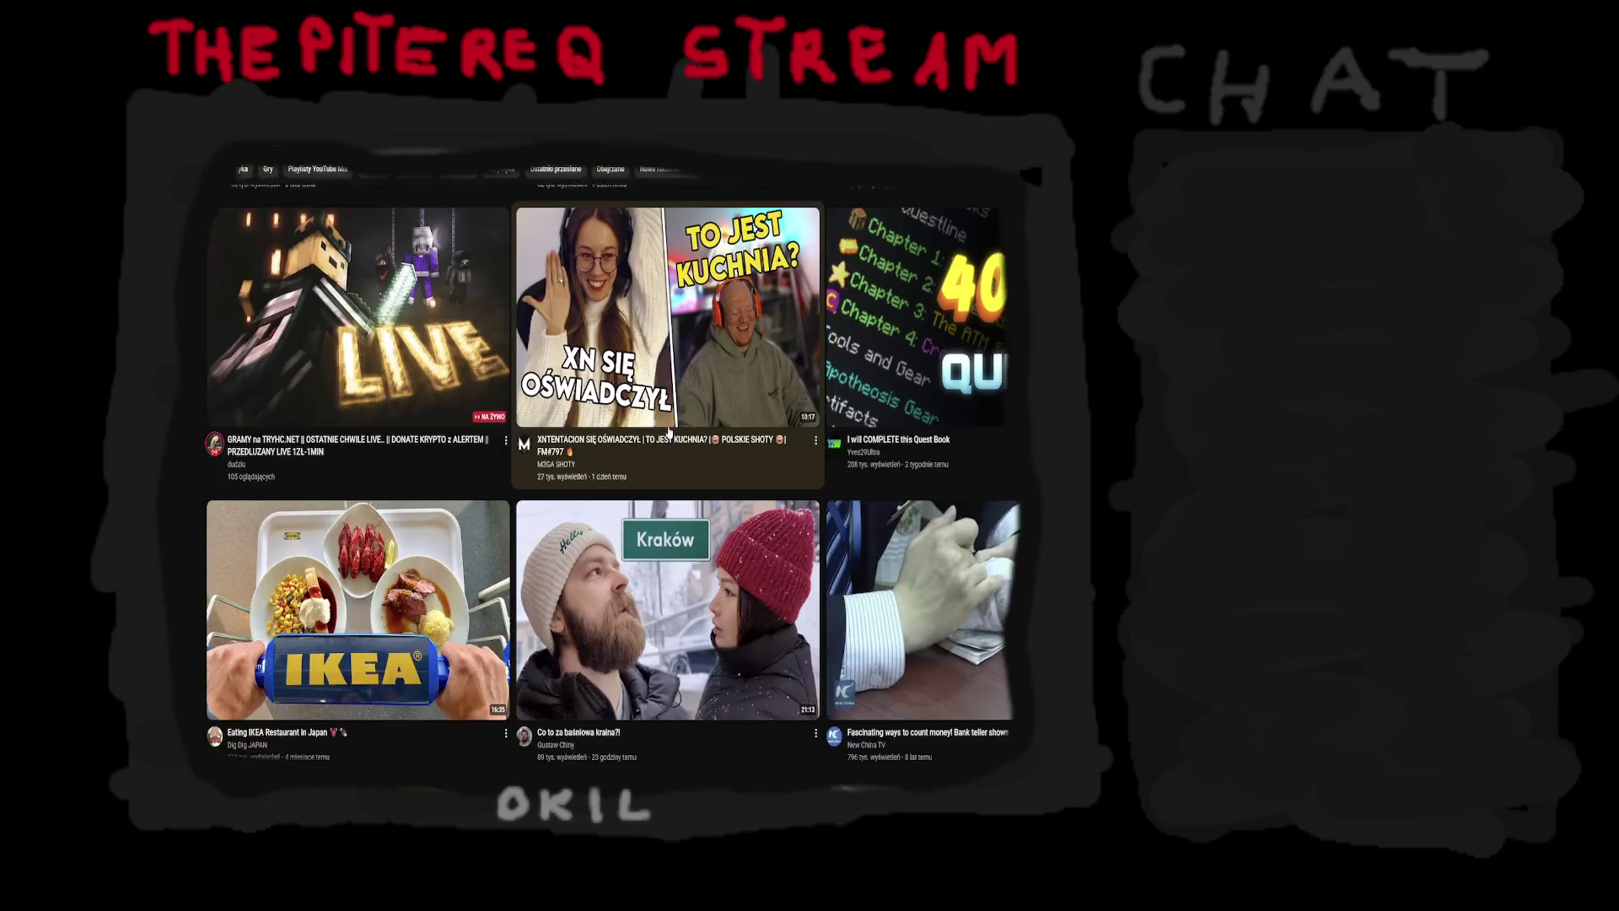
scroll(669, 432, down, 2)
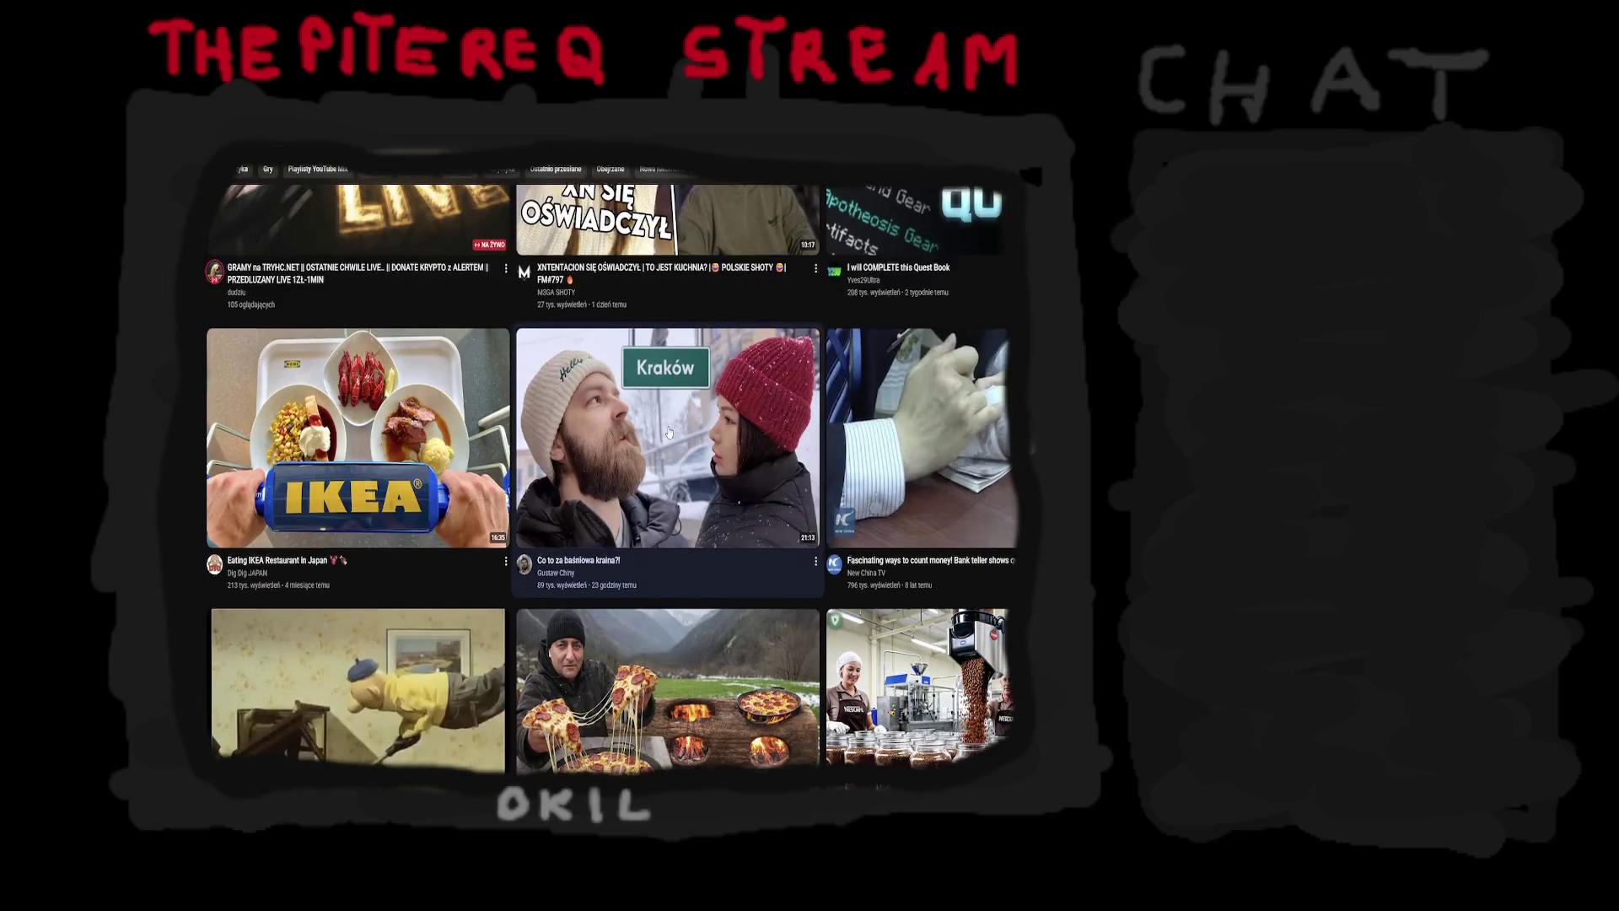
scroll(669, 433, down, 3)
scroll(668, 432, down, 2)
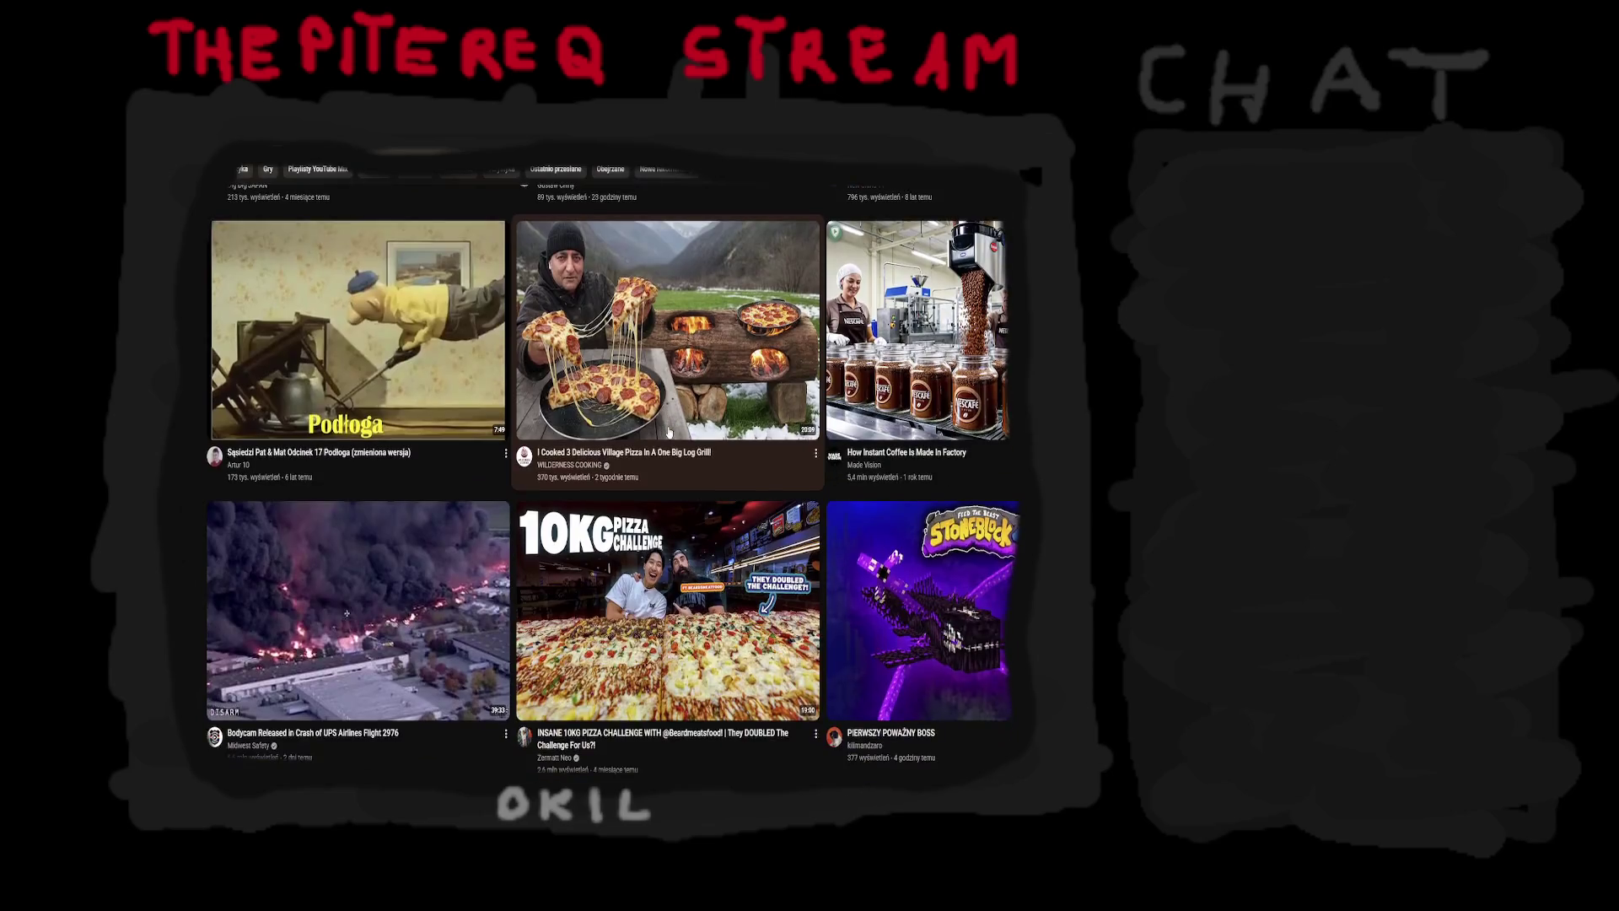
scroll(668, 432, down, 2)
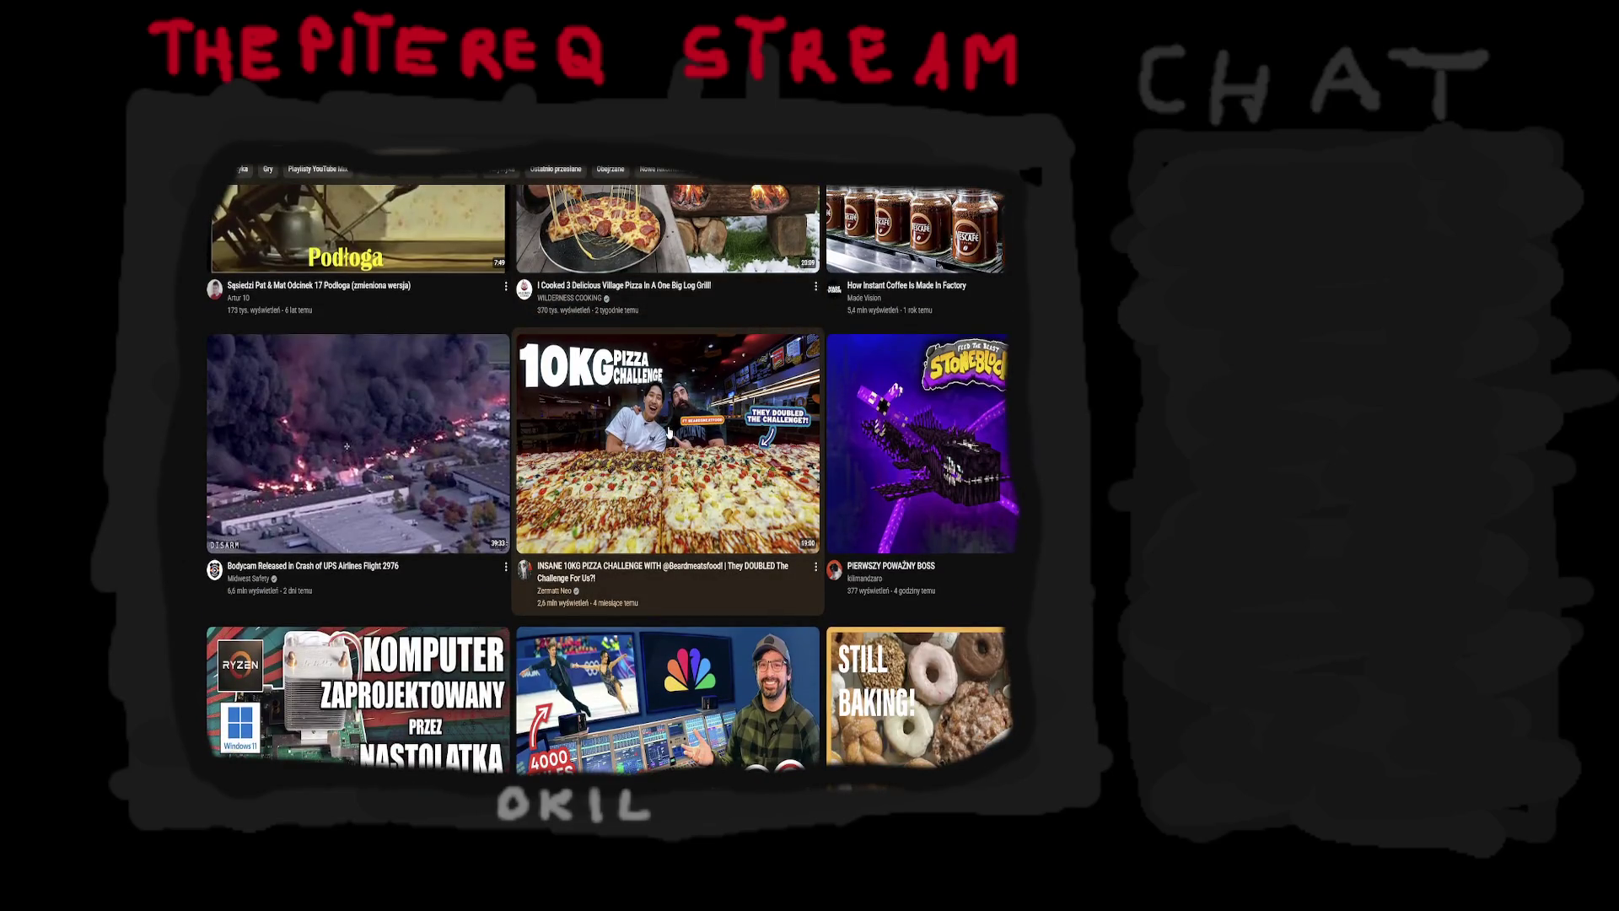
scroll(669, 432, down, 2)
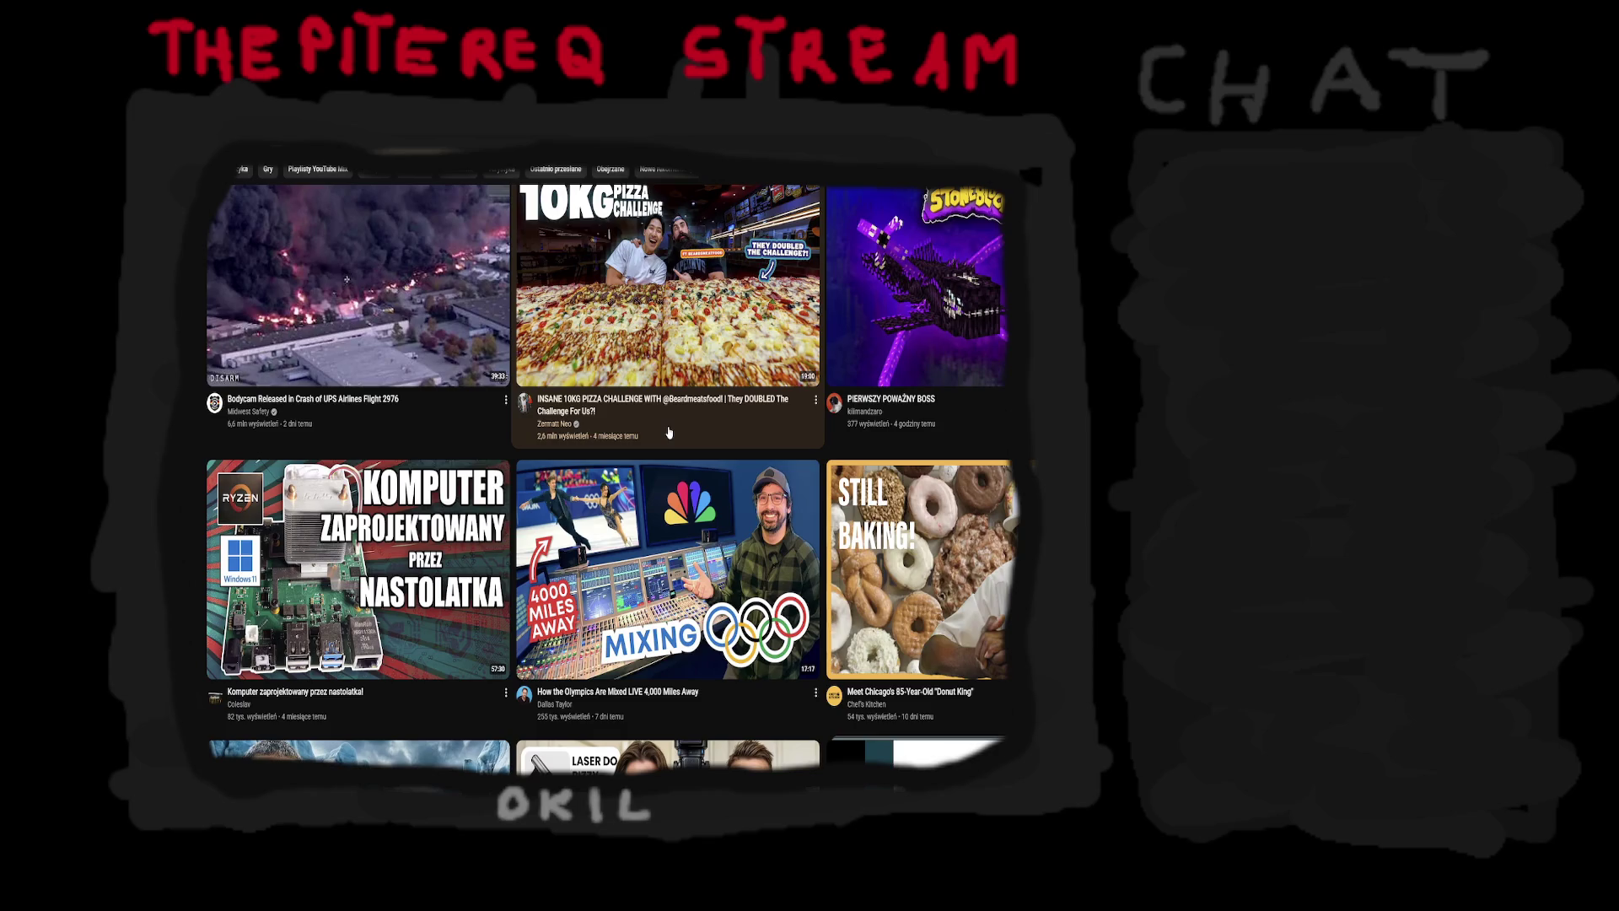
scroll(669, 433, down, 4)
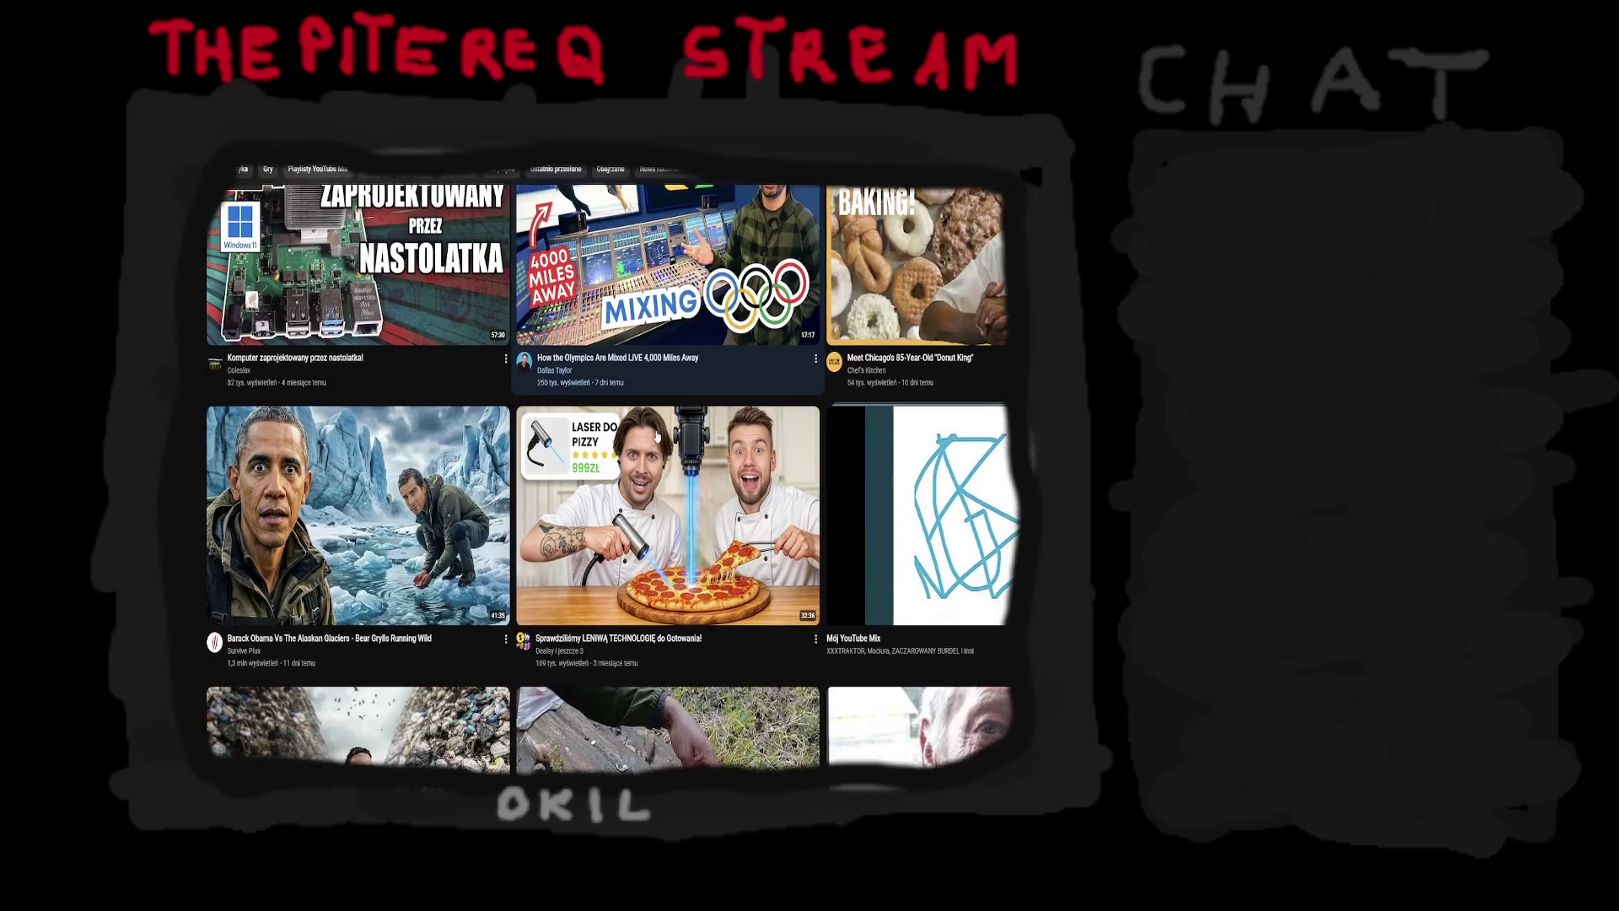
scroll(656, 436, down, 1)
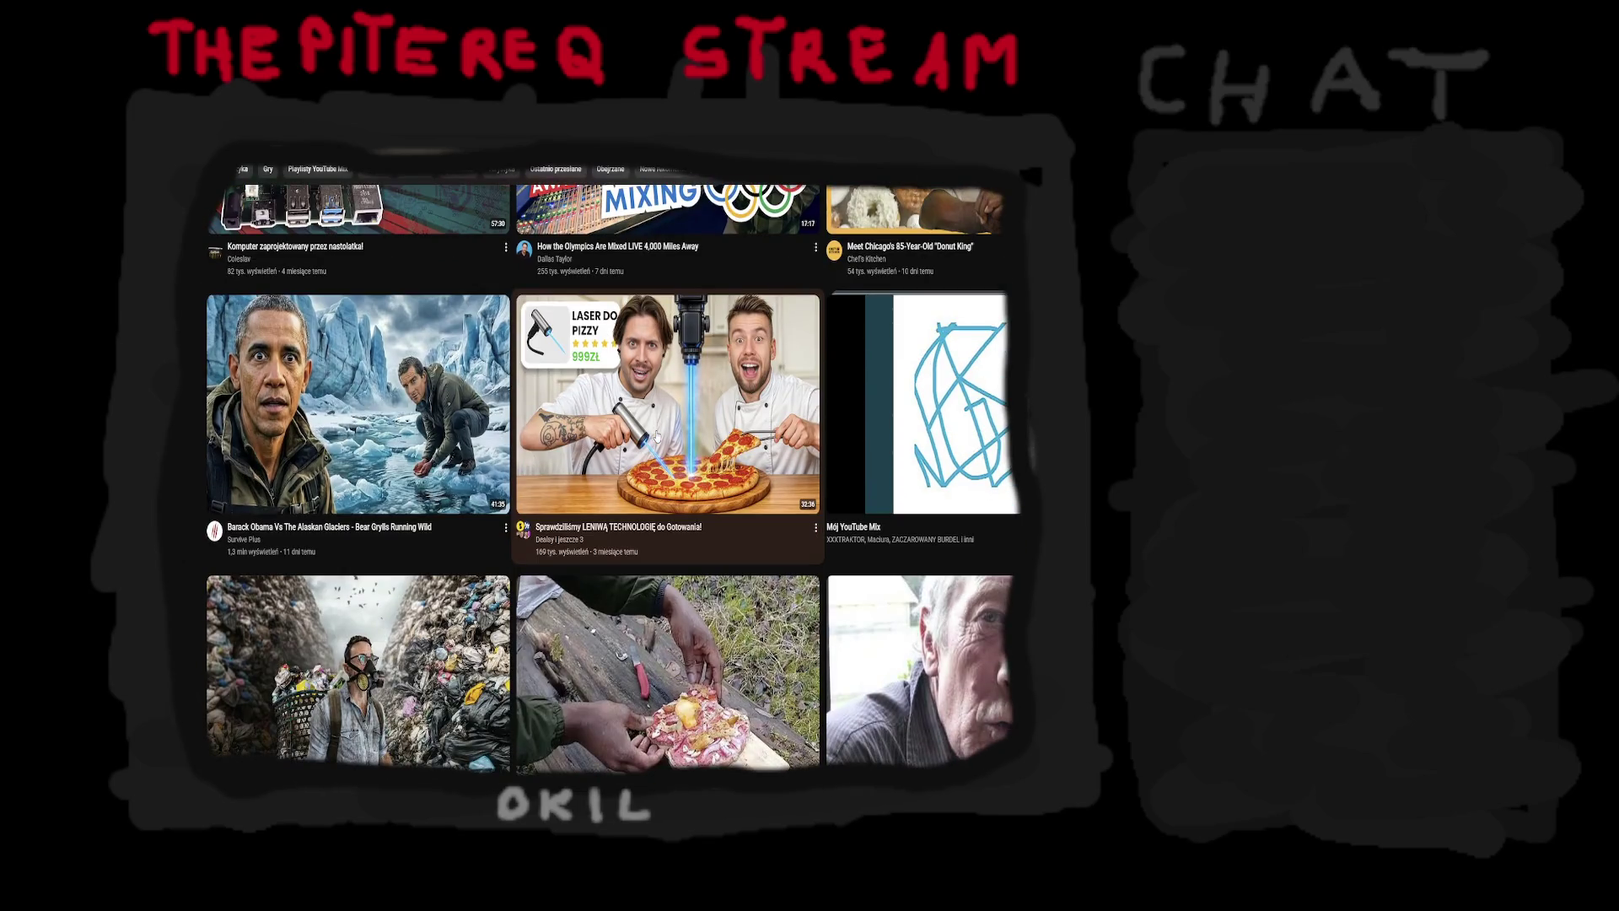
scroll(656, 436, down, 1)
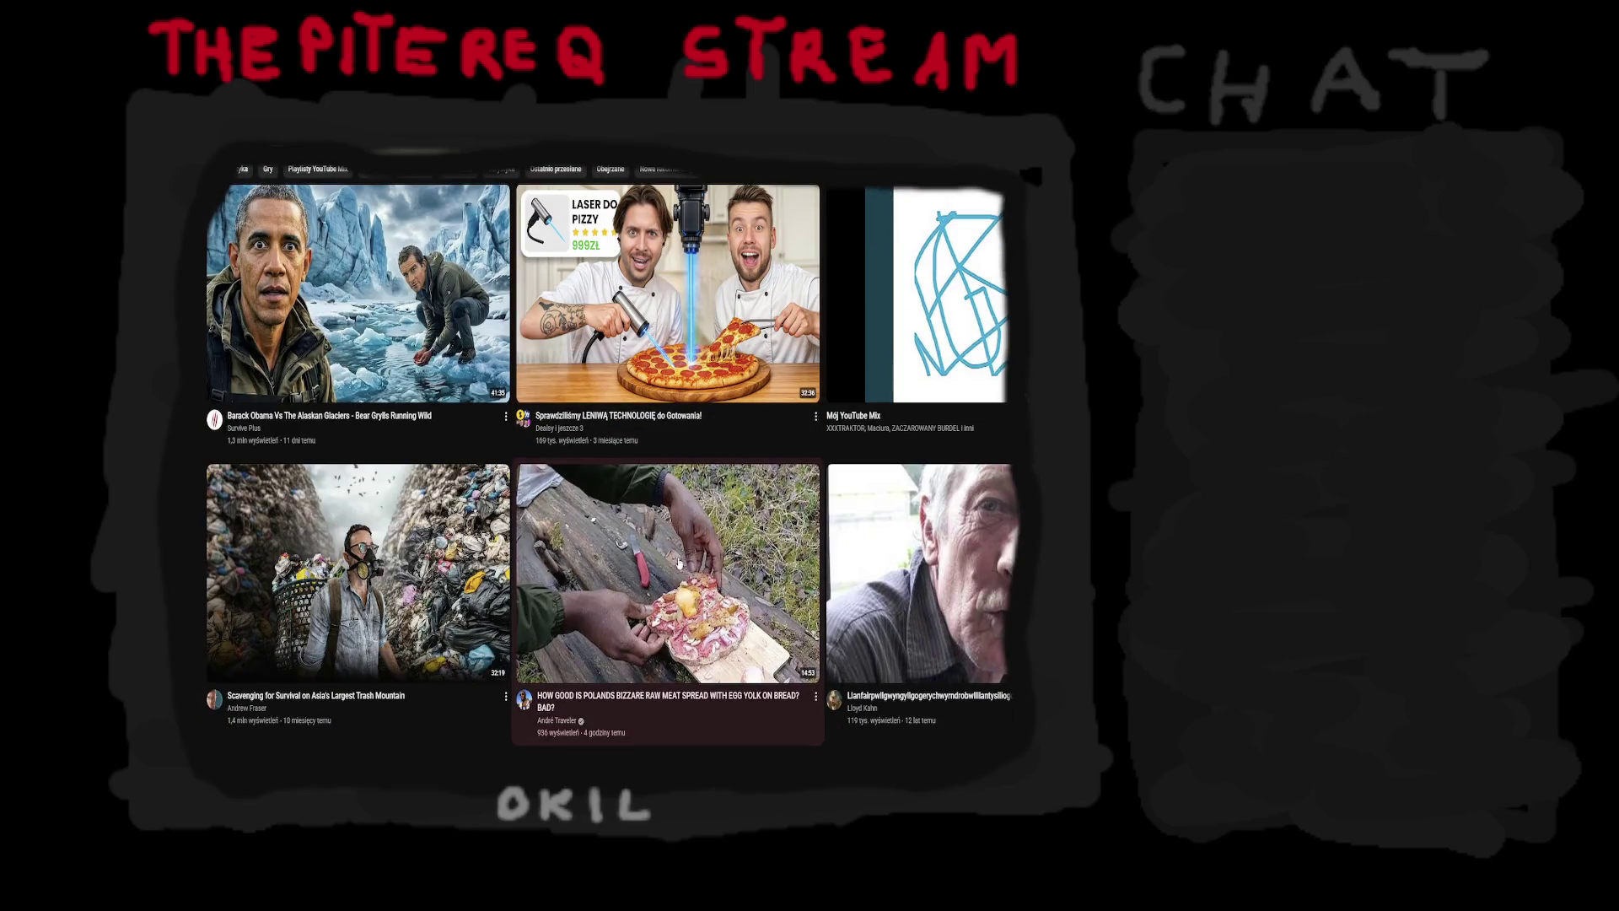
scroll(679, 563, down, 3)
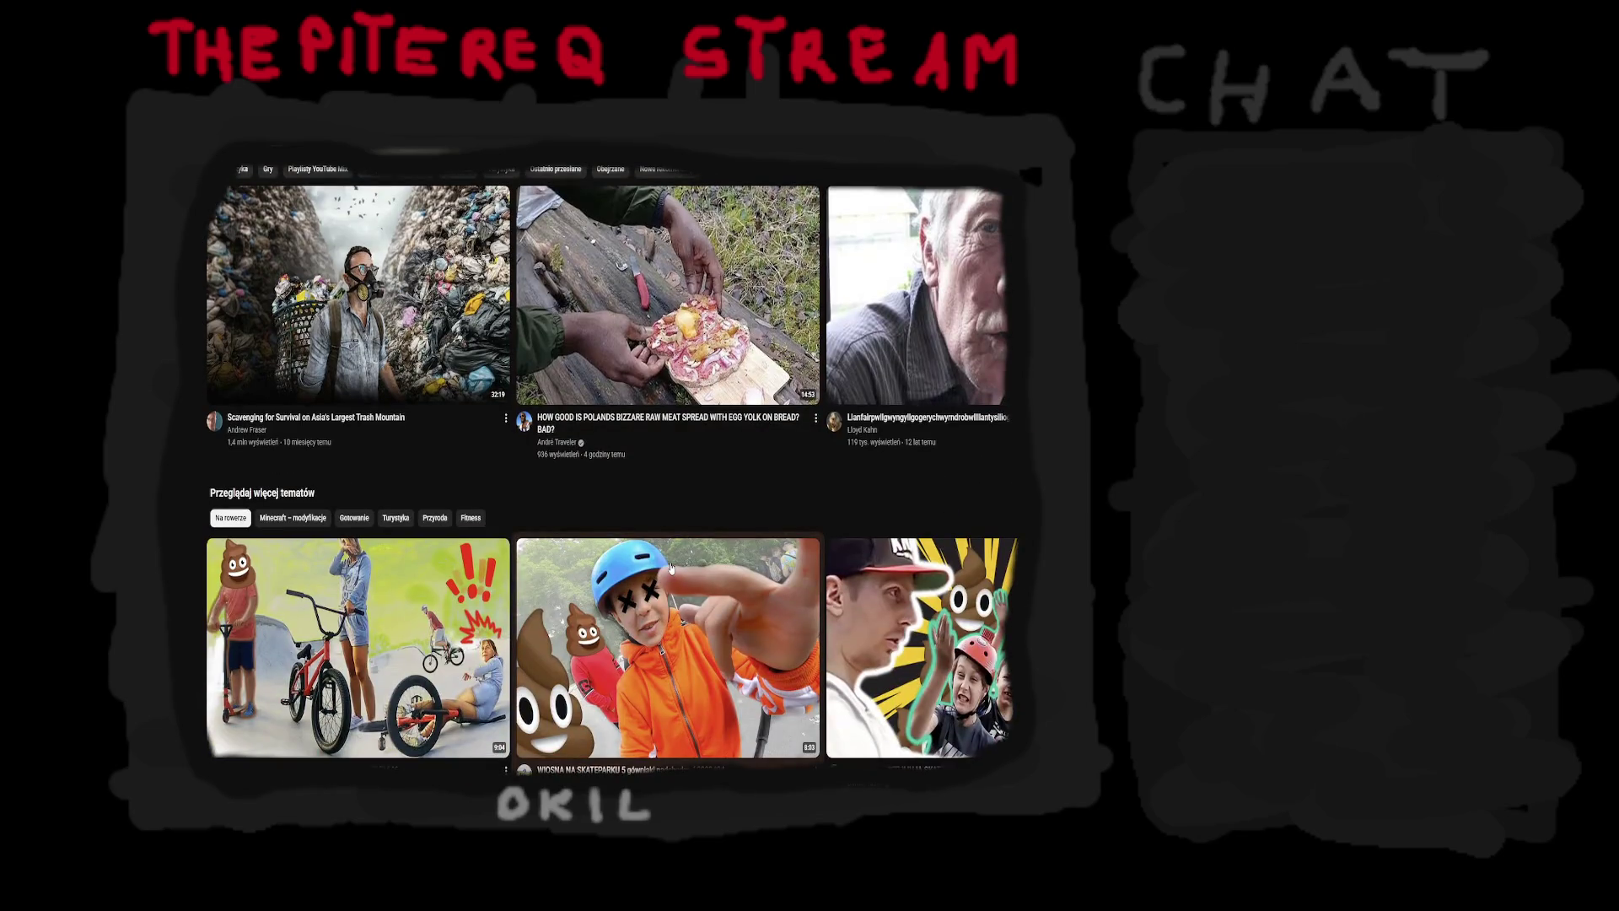
scroll(670, 568, down, 6)
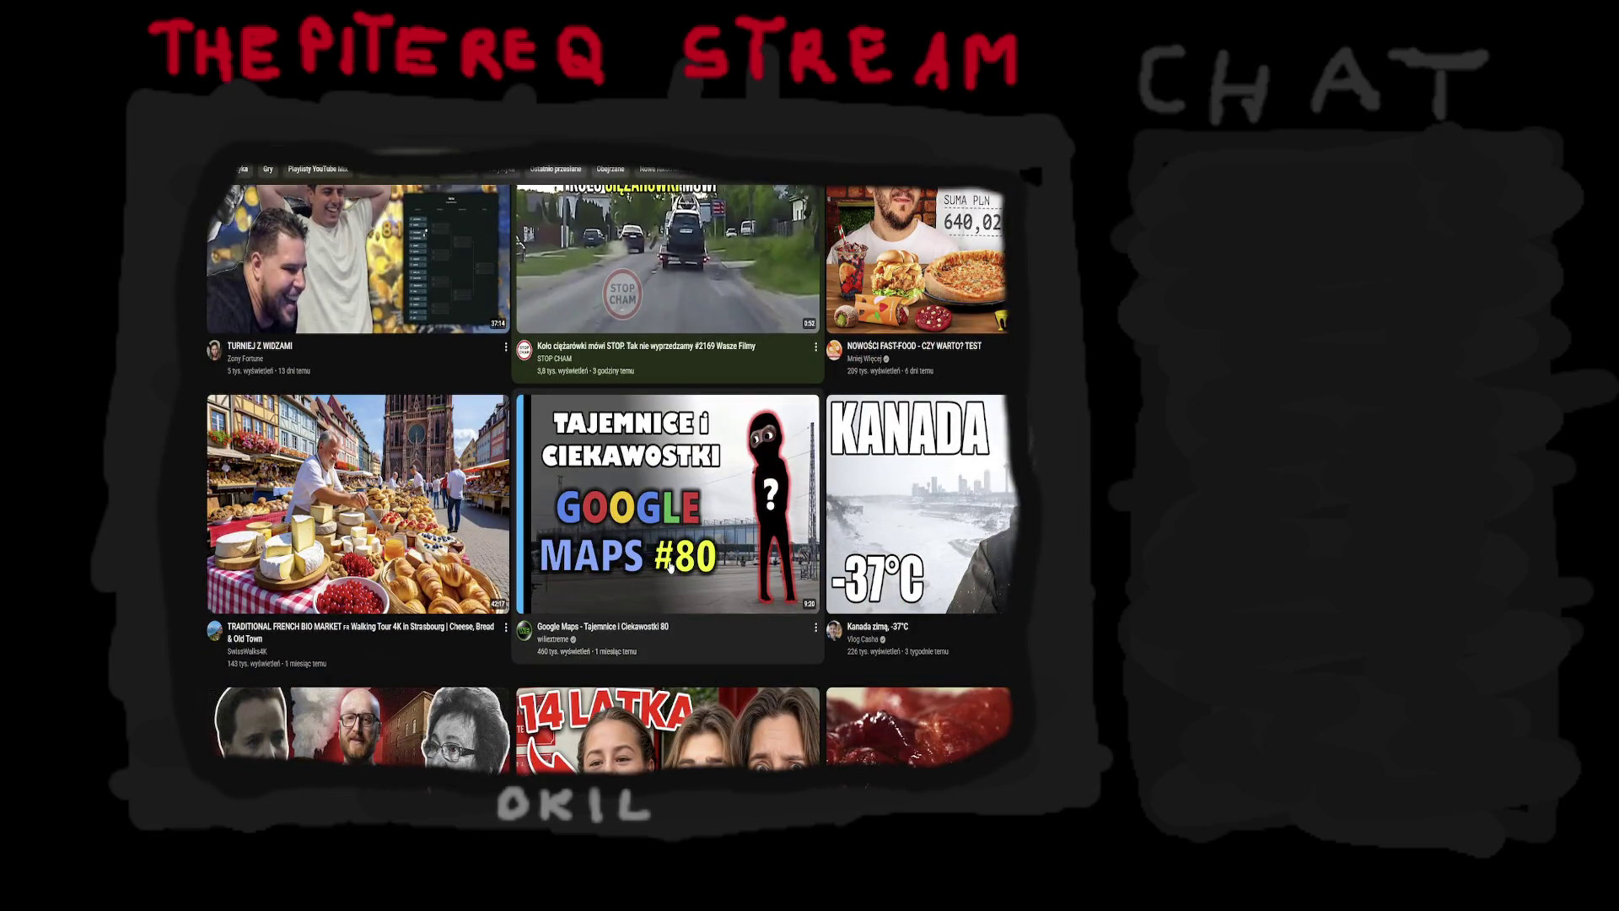
scroll(664, 569, down, 3)
Play the 'NA OCEANIE' sailing video in full screen.
click(664, 570)
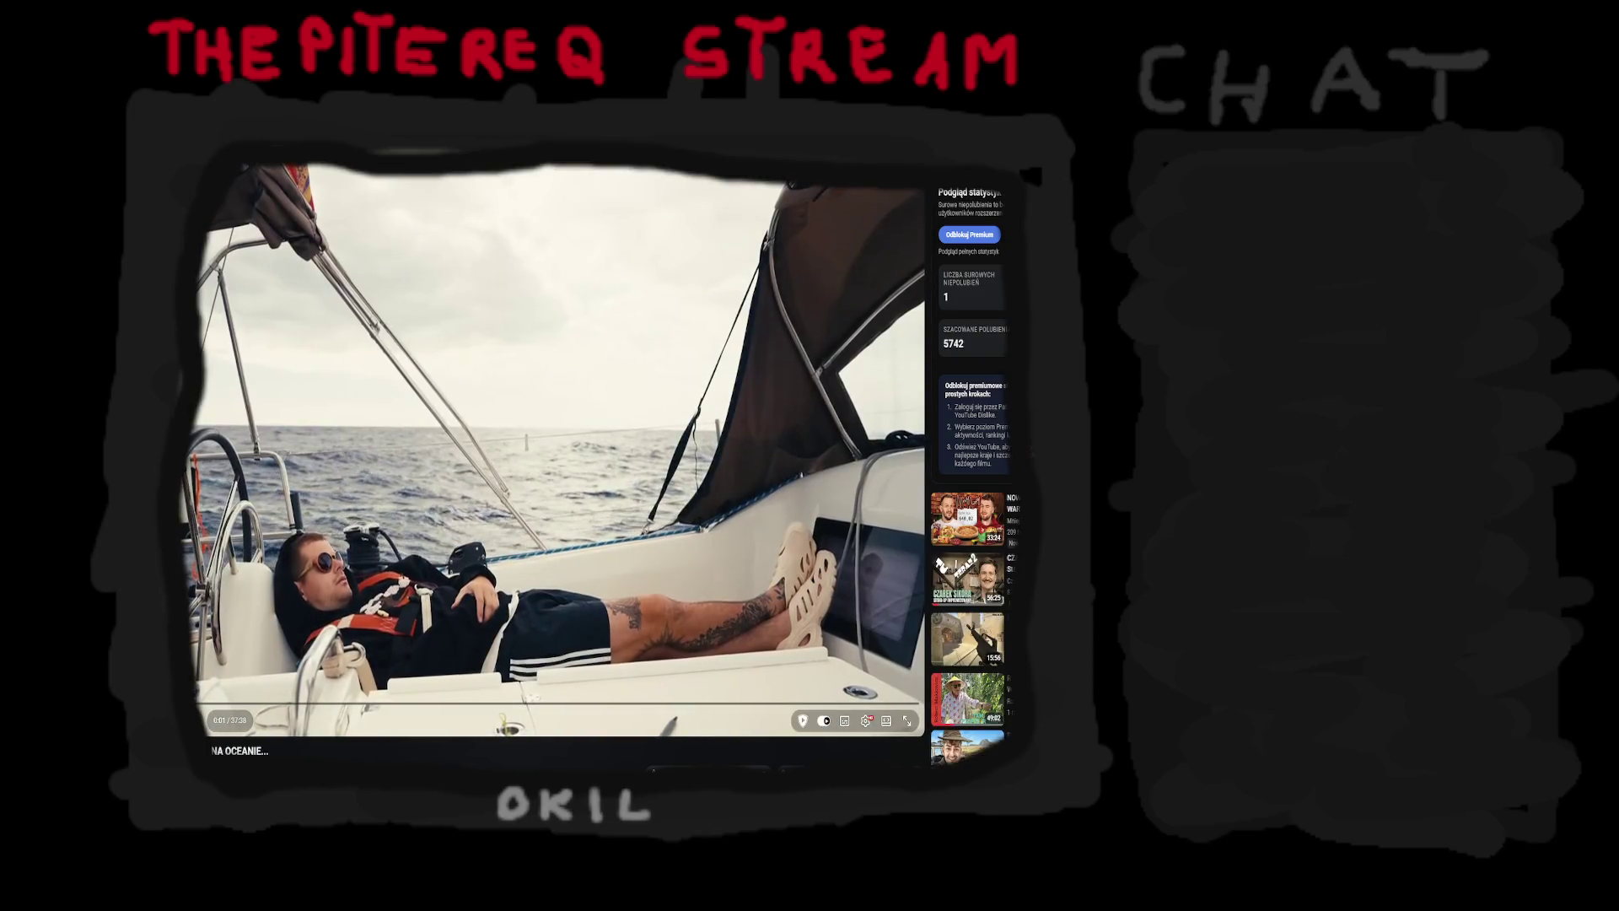
mouse_move(967, 698)
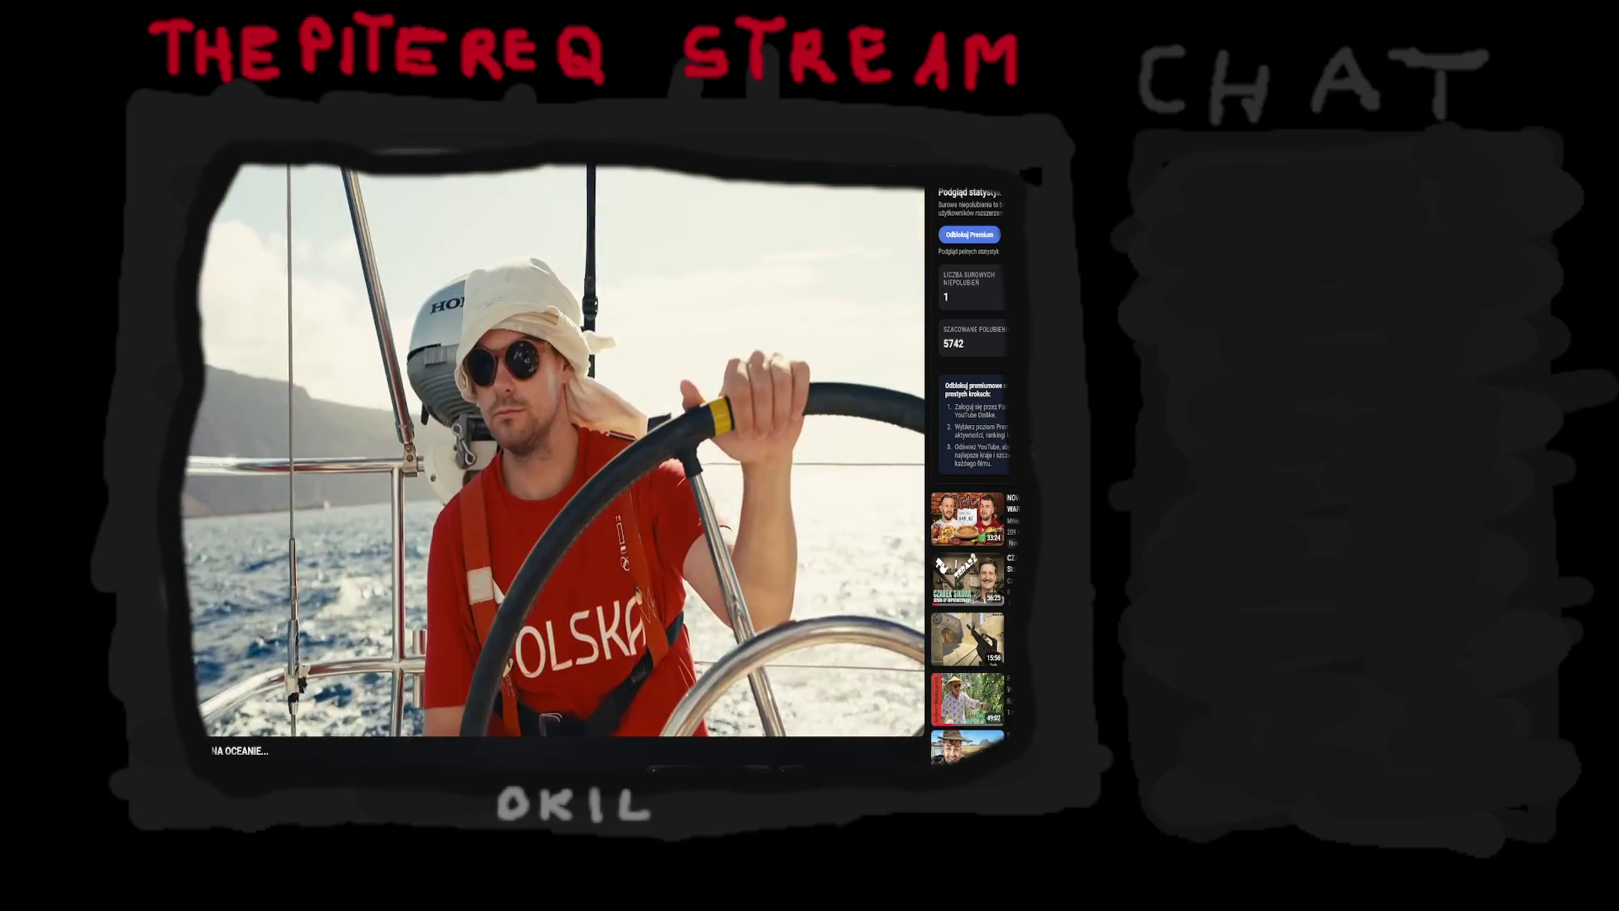
key(f)
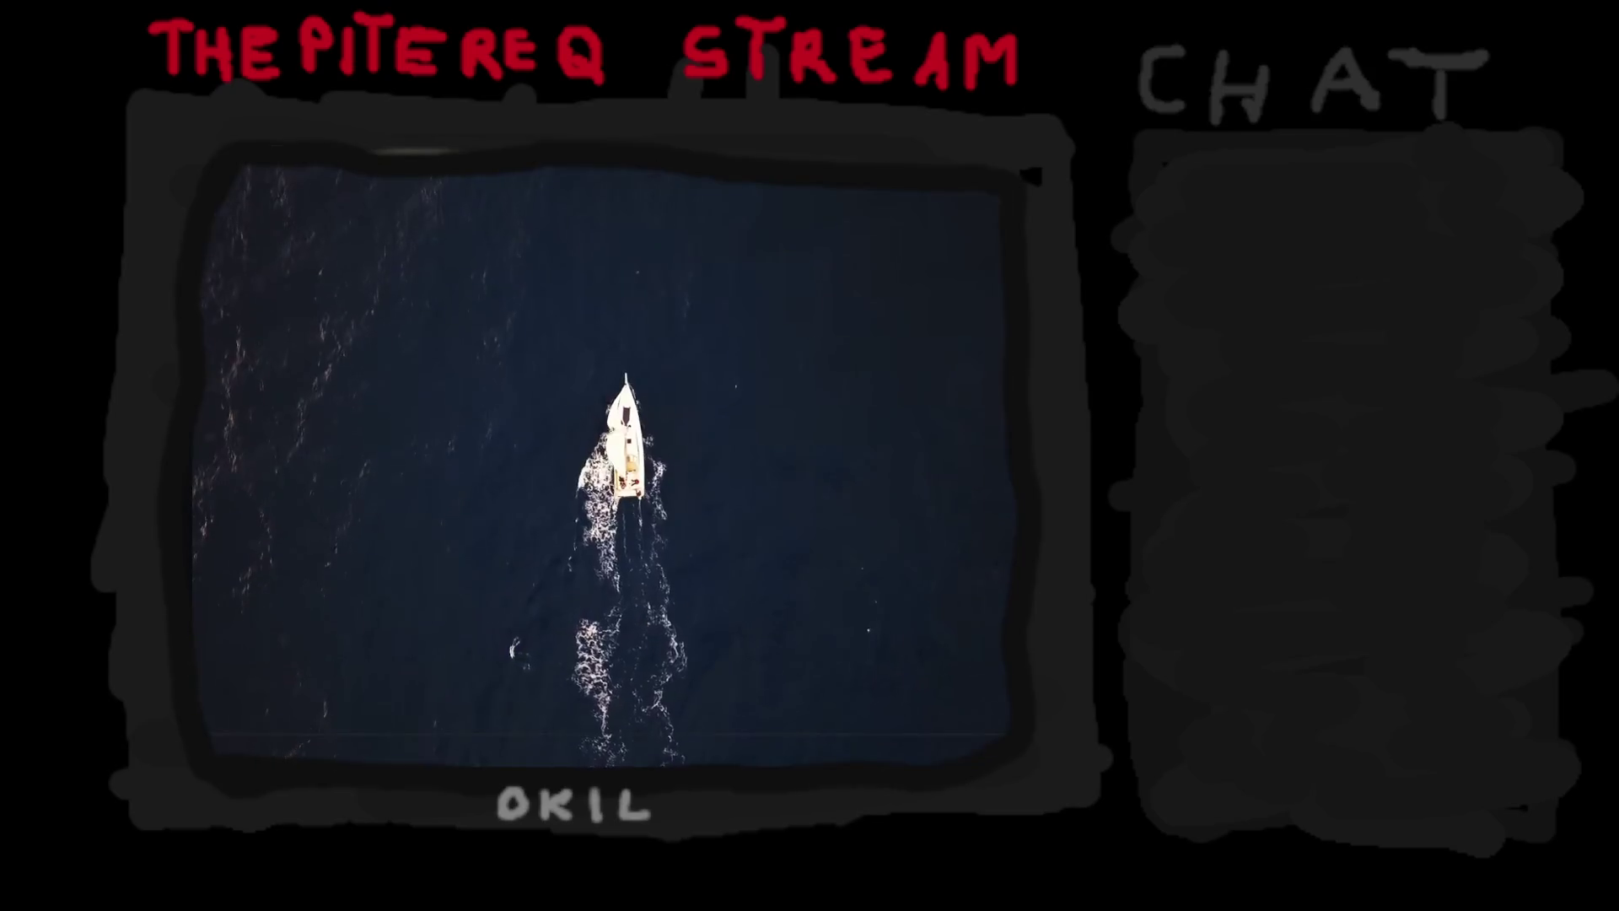